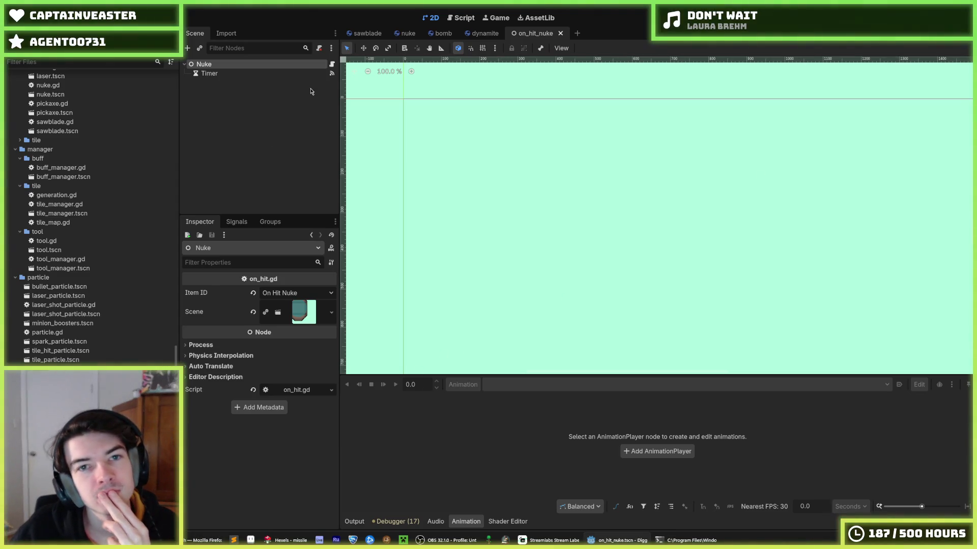
Inspect the Nuke scene's Timer node and its root node settings
{"action": "left_click", "coordinate": [208, 73]}
{"action": "left_click", "coordinate": [213, 64]}
{"action": "left_click", "coordinate": [229, 72]}
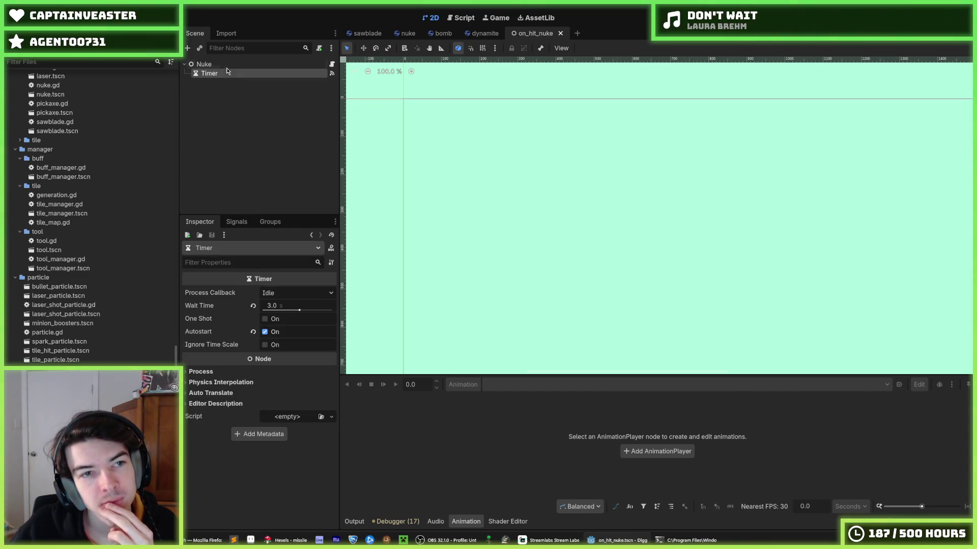
{"action": "left_click", "coordinate": [222, 66]}
{"action": "scroll", "coordinate": [119, 344], "scroll_direction": "up", "scroll_amount": 10}
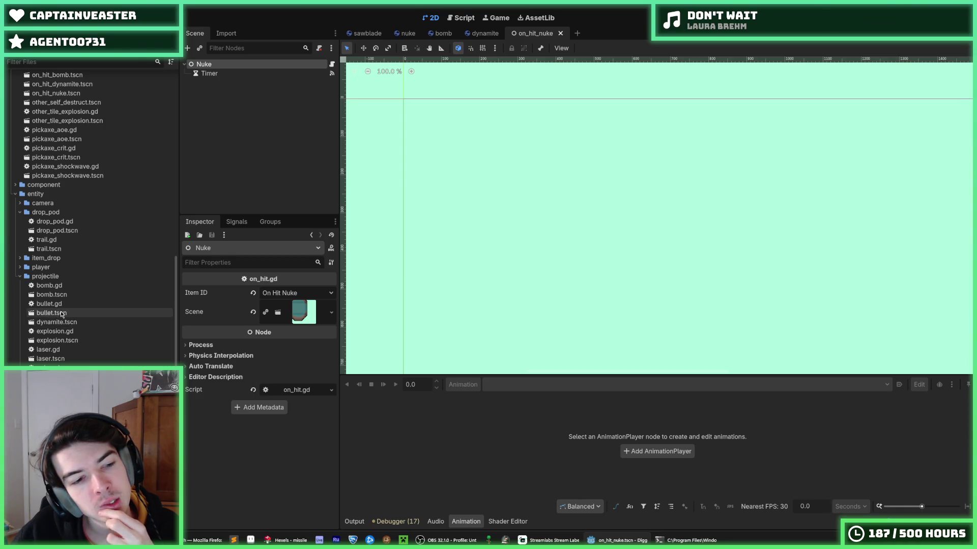
Open the bomb scene, the bomb.gd script, and the dynamite scene
{"action": "double_click", "coordinate": [60, 294]}
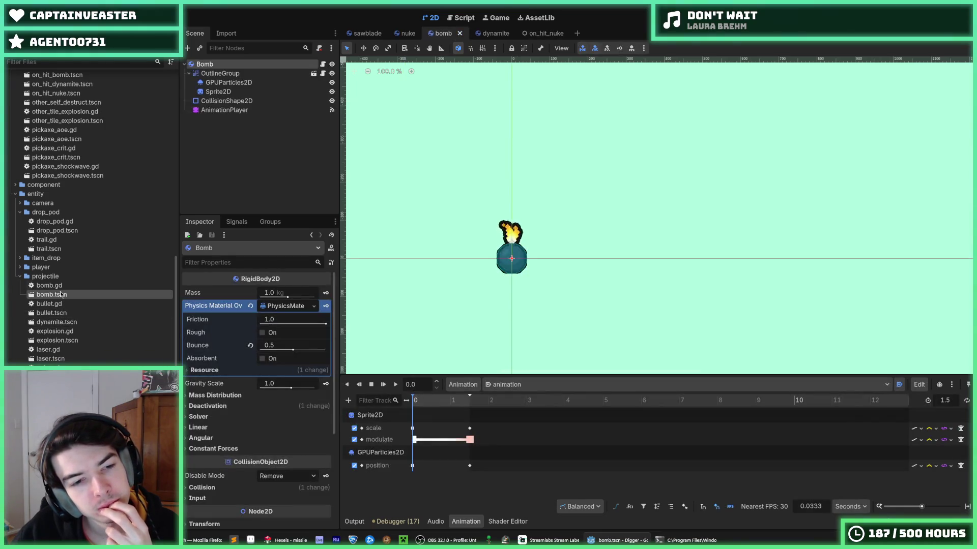
{"action": "double_click", "coordinate": [55, 285]}
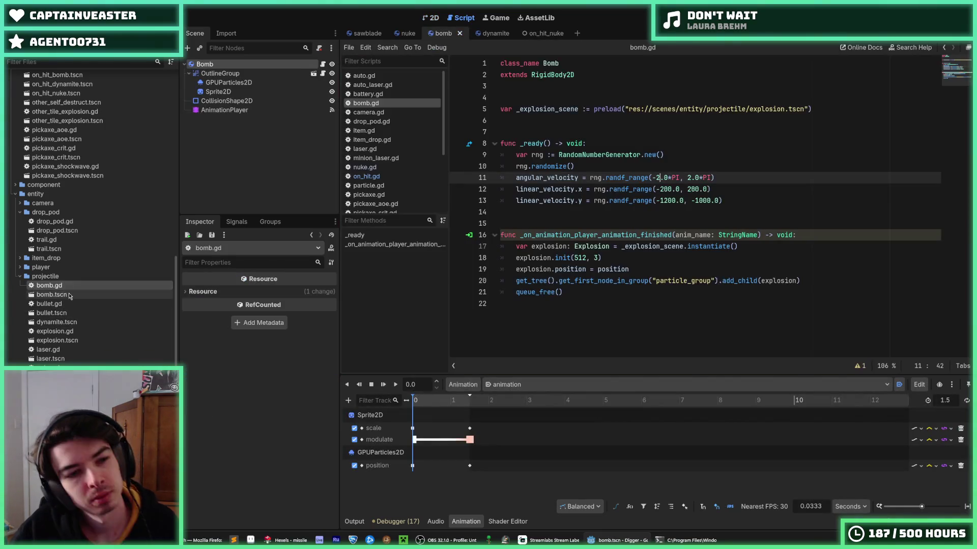
{"action": "double_click", "coordinate": [62, 324]}
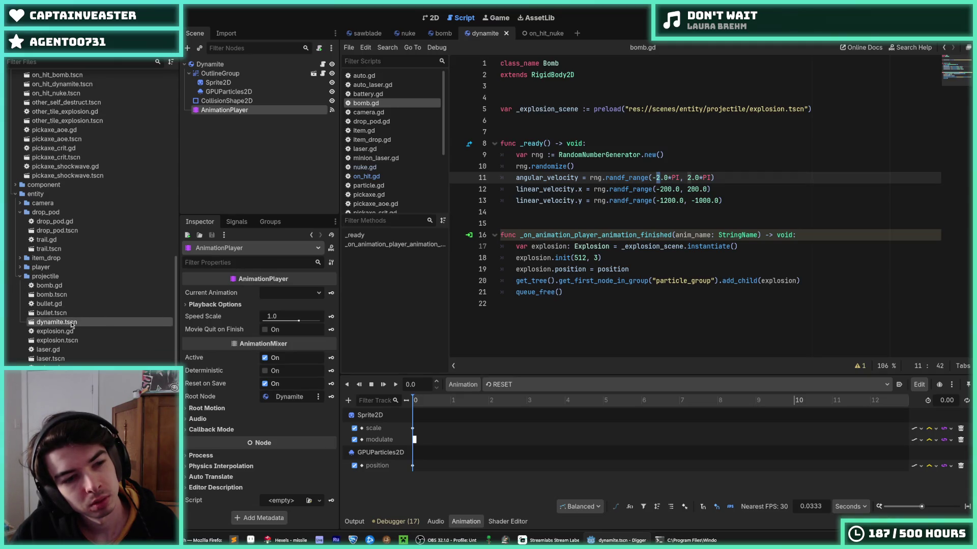
Duplicate dynamite.tscn in the FileSystem as missile.tscn
{"action": "key", "text": "ctrl+d"}
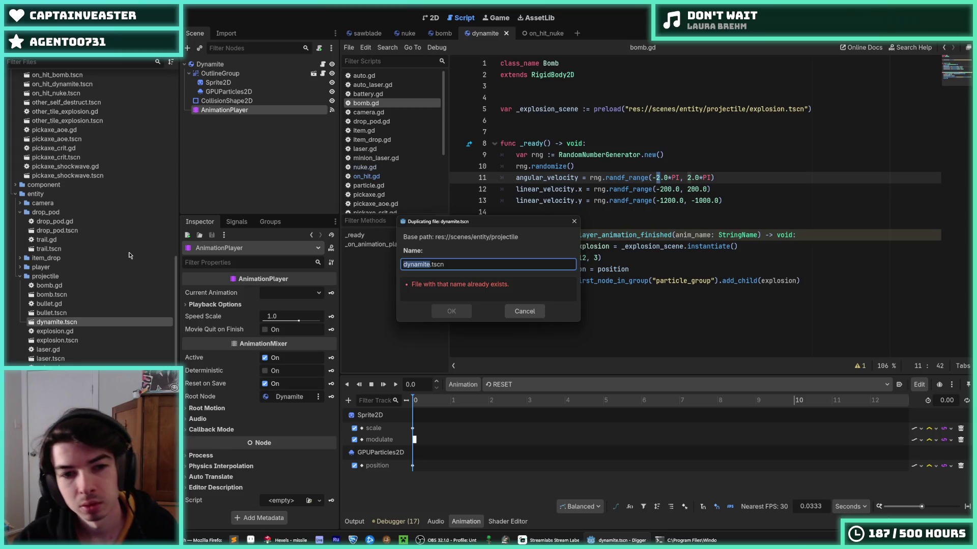
{"action": "type", "text": "m"}
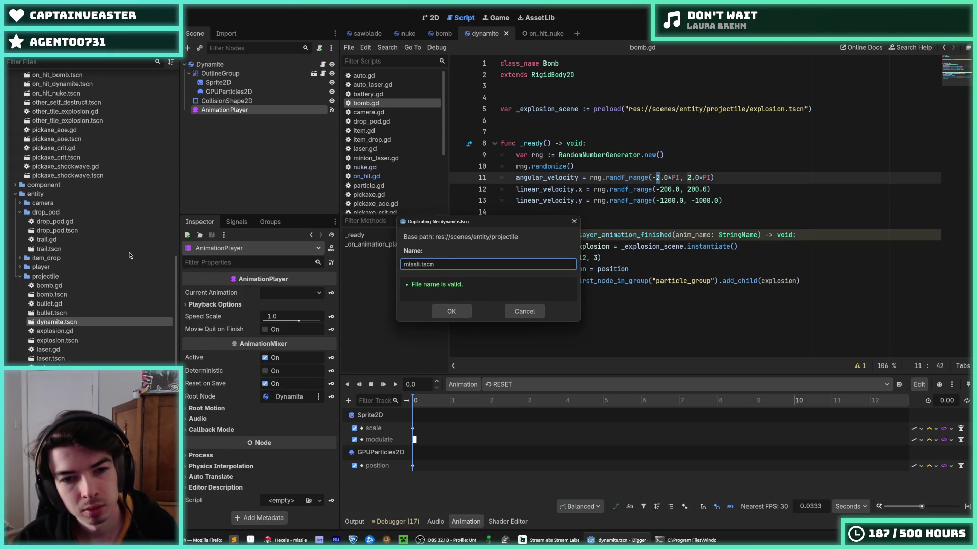
{"action": "key", "text": "Return"}
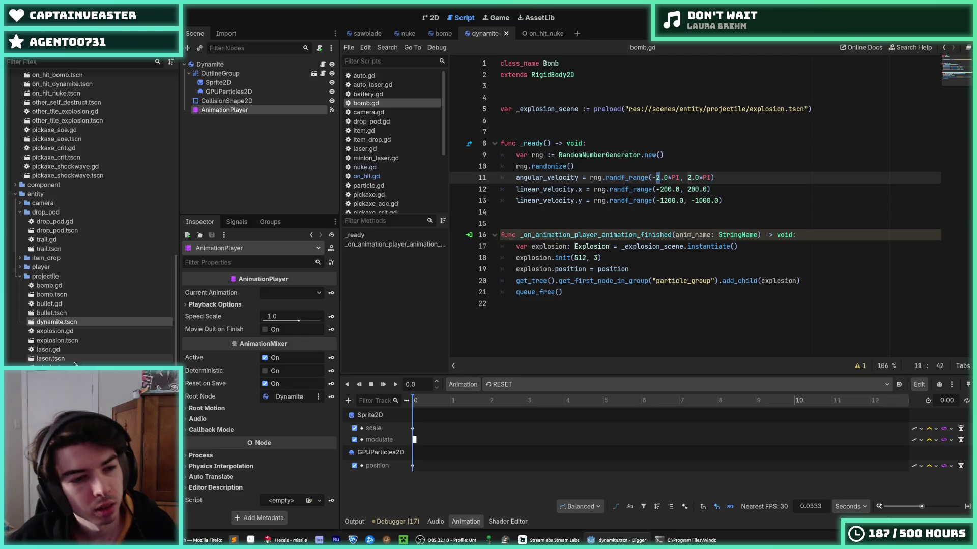
Rename the scene's root node to Missile
{"action": "double_click", "coordinate": [243, 60]}
{"action": "type", "text": "Missil"}
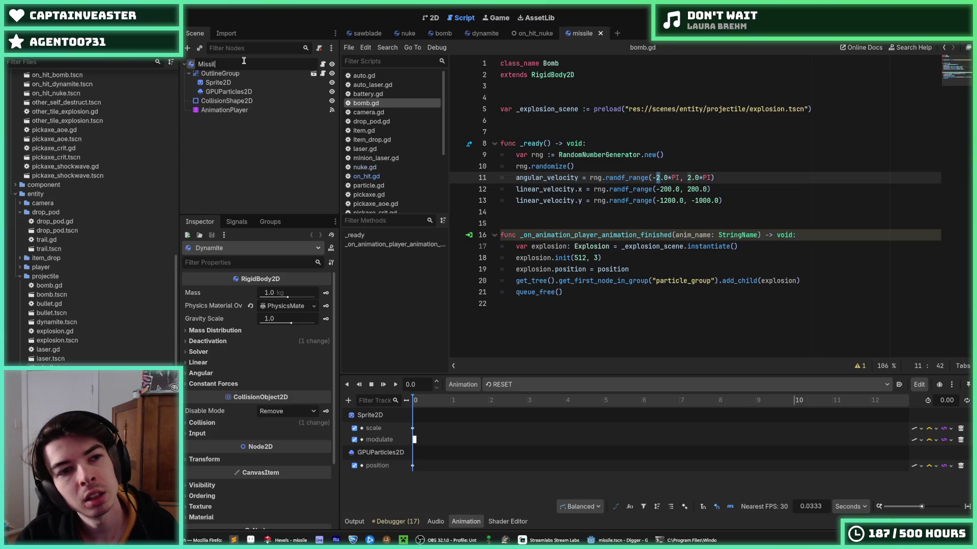
{"action": "type", "text": "e"}
{"action": "key", "text": "Return"}
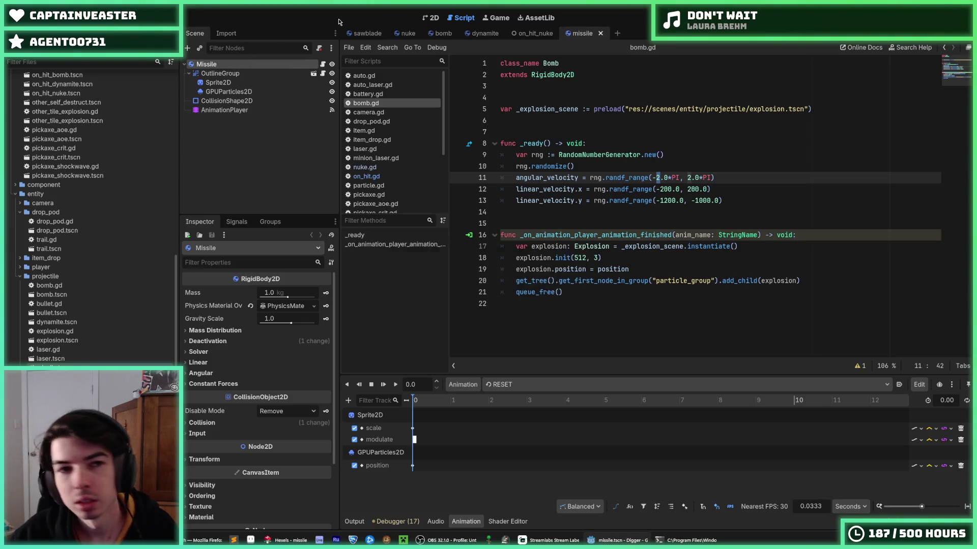
Assign missile.png as the Sprite2D's texture in the 2D view
{"action": "left_click", "coordinate": [425, 19]}
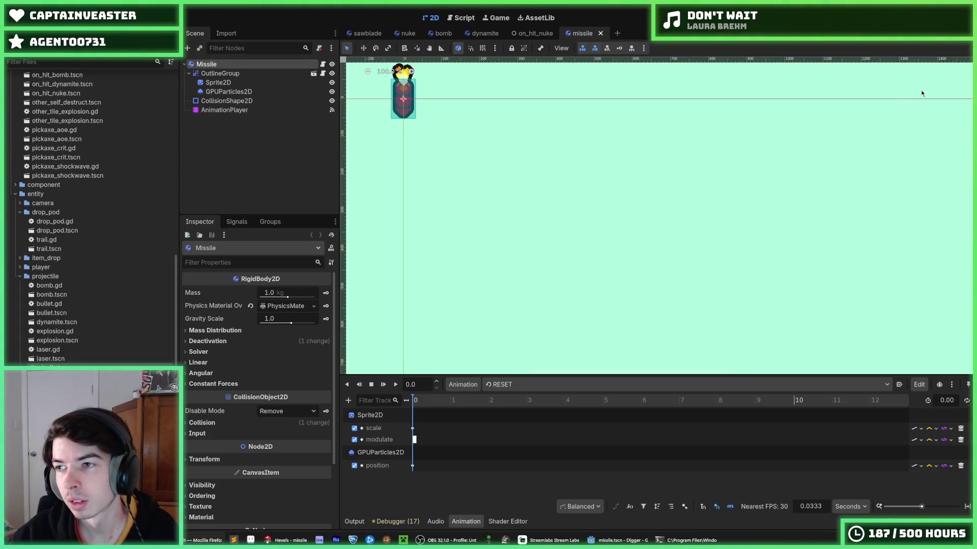
{"action": "scroll", "coordinate": [629, 196], "scroll_direction": "up", "scroll_amount": 4}
{"action": "left_click", "coordinate": [562, 183]}
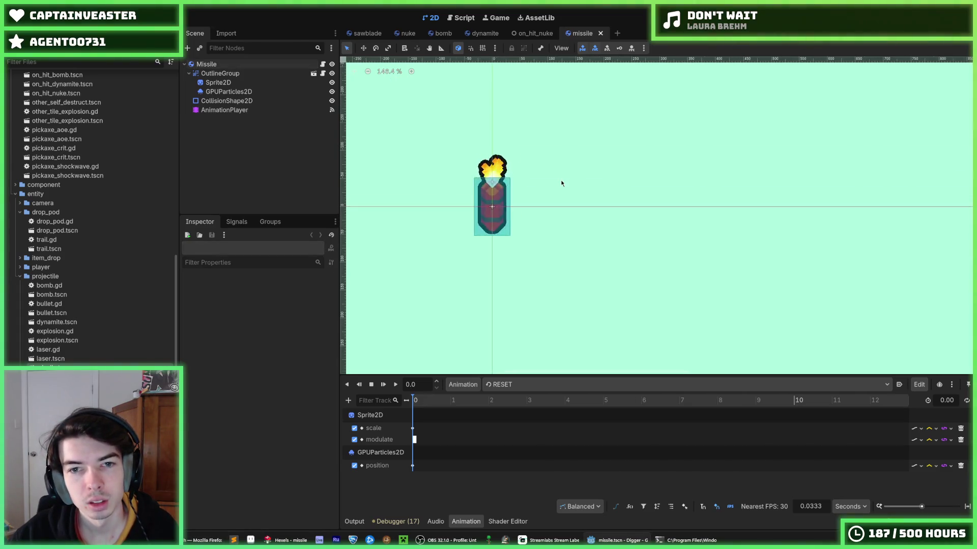
{"action": "scroll", "coordinate": [562, 183], "scroll_direction": "up", "scroll_amount": 2}
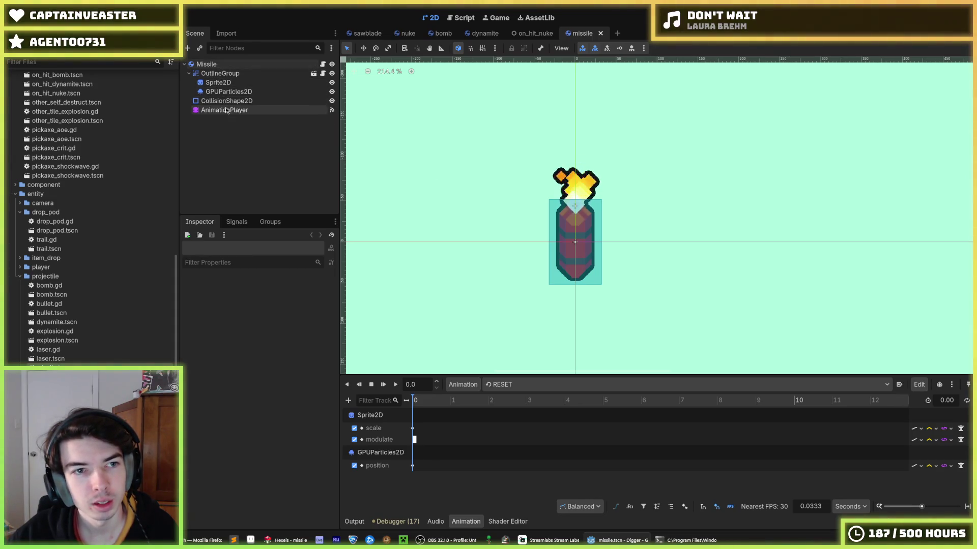
{"action": "left_click", "coordinate": [217, 83]}
{"action": "scroll", "coordinate": [75, 236], "scroll_direction": "up", "scroll_amount": 10}
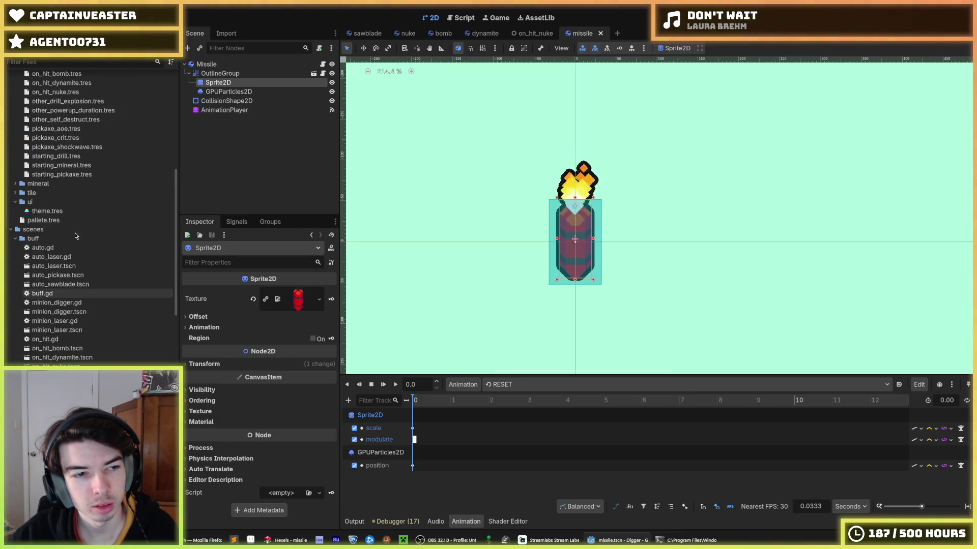
{"action": "scroll", "coordinate": [71, 244], "scroll_direction": "up", "scroll_amount": 10}
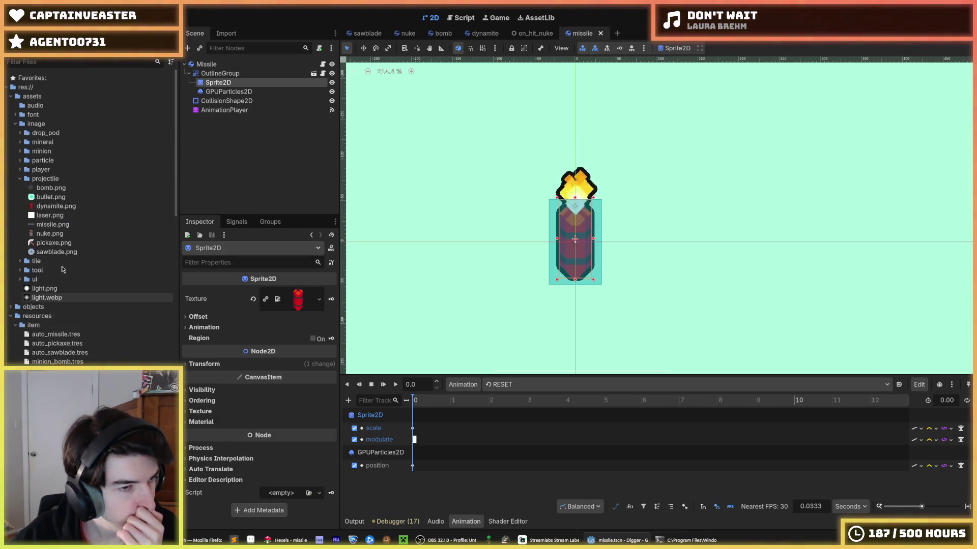
{"action": "left_click_drag", "start_coordinate": [57, 224], "coordinate": [283, 297]}
{"action": "scroll", "coordinate": [574, 244], "scroll_direction": "up", "scroll_amount": 5}
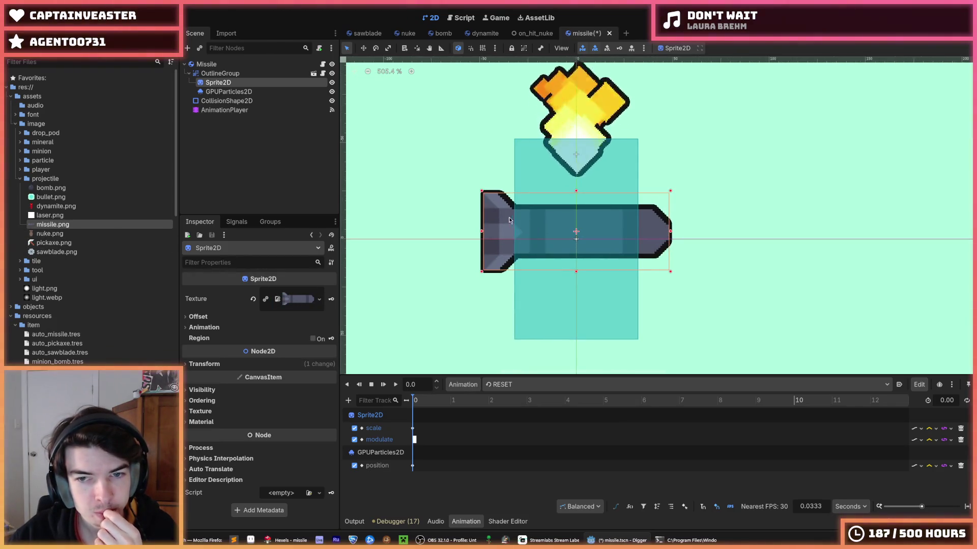
Delete the AnimationPlayer node from the missile scene
{"action": "left_click", "coordinate": [501, 385]}
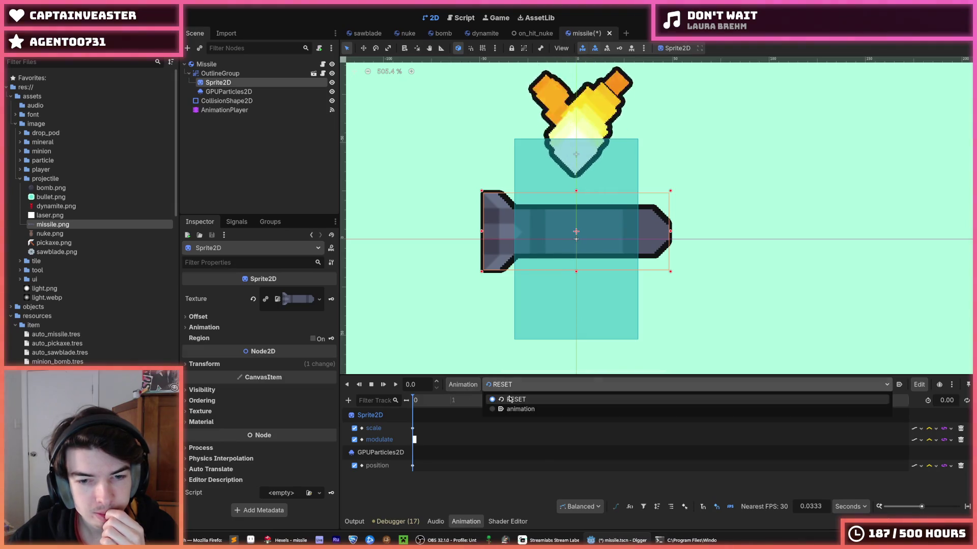
{"action": "key", "text": "Escape"}
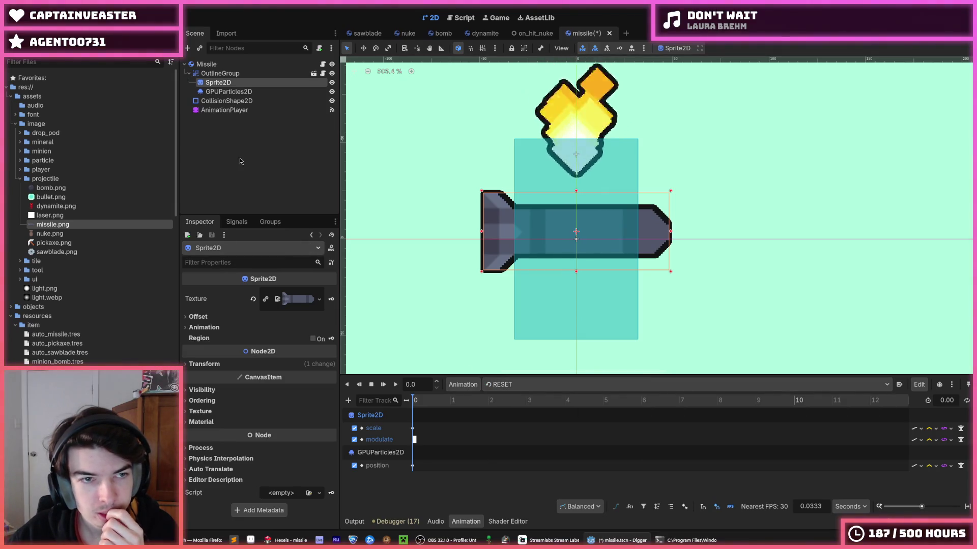
{"action": "left_click", "coordinate": [229, 109]}
{"action": "key", "text": "Delete"}
{"action": "key", "text": "Return"}
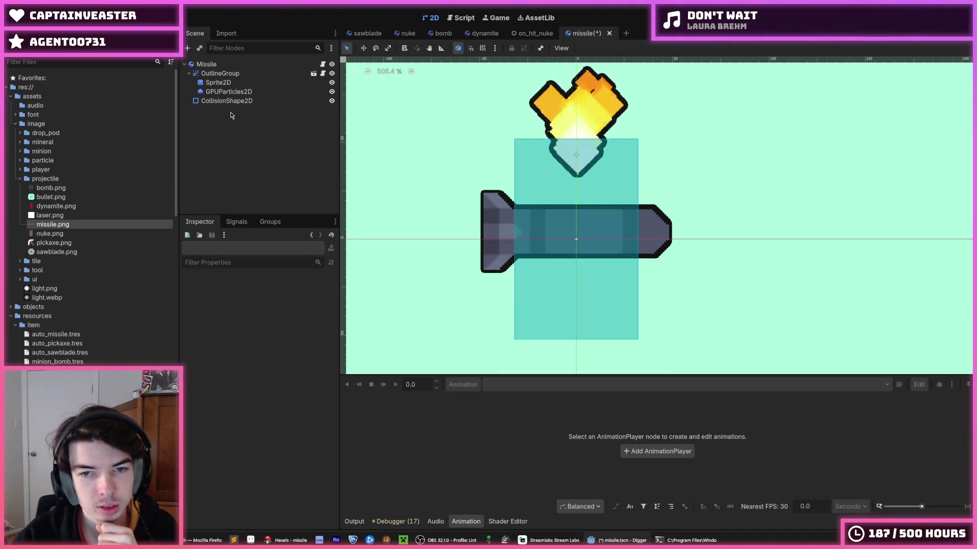
Set the CollisionShape2D rectangle size to 96 by 32
{"action": "left_click", "coordinate": [237, 91]}
{"action": "left_click", "coordinate": [233, 101]}
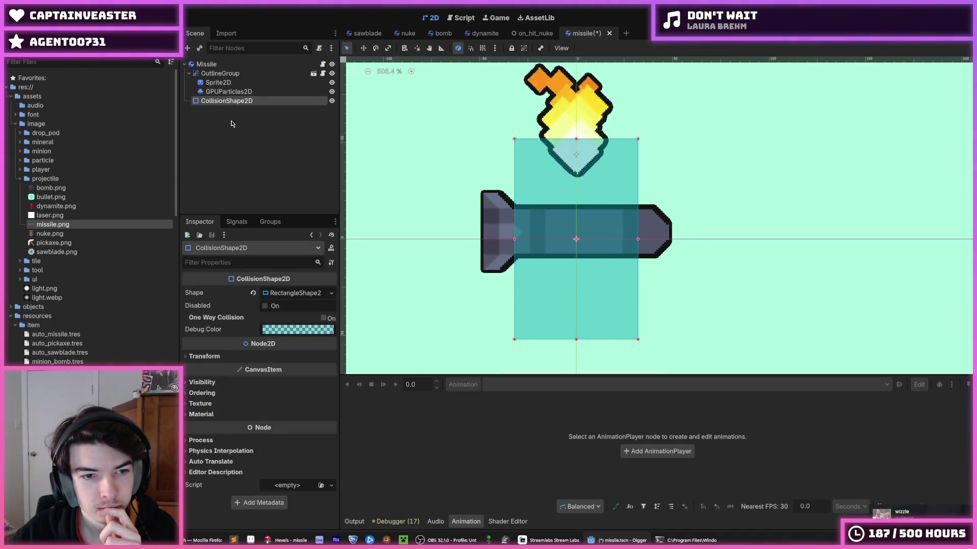
{"action": "left_click", "coordinate": [292, 296]}
{"action": "left_click", "coordinate": [287, 307]}
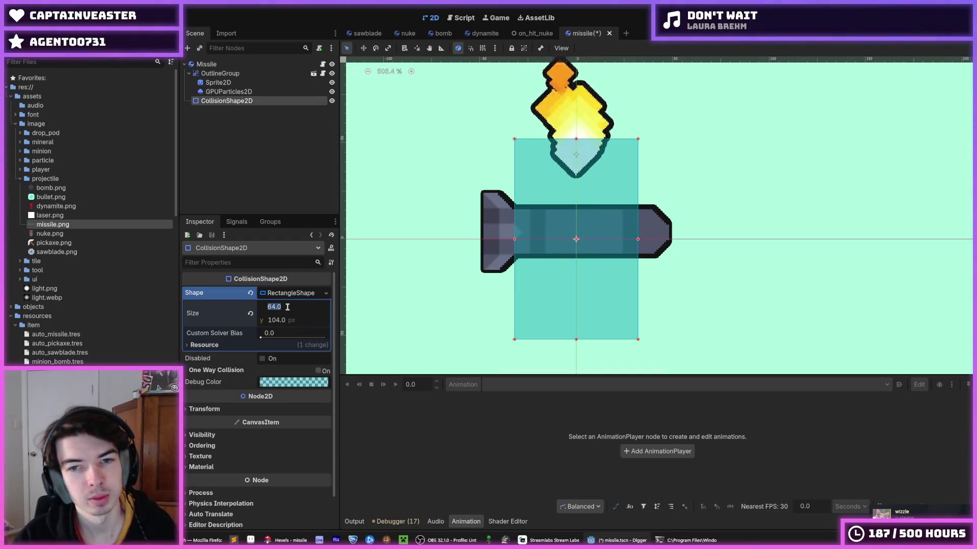
{"action": "type", "text": "96"}
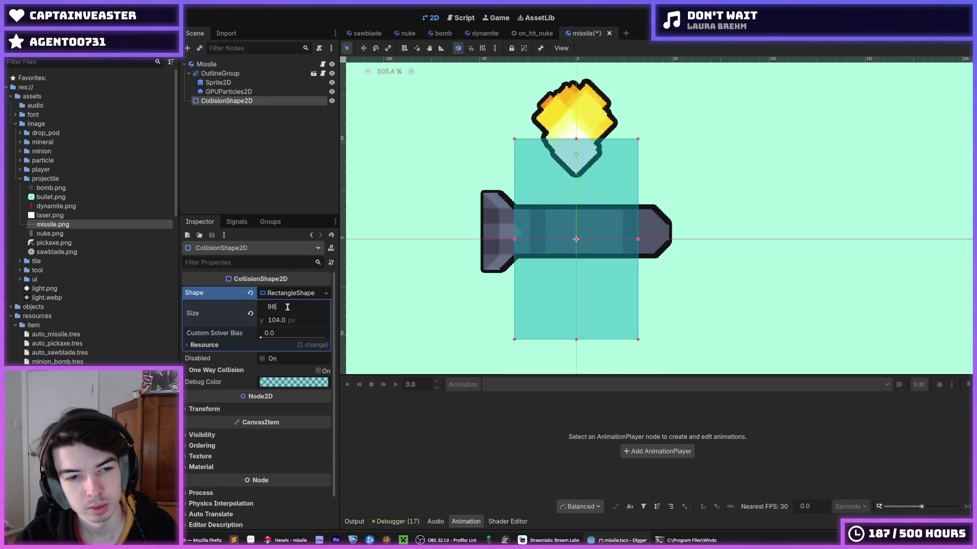
{"action": "key", "text": "Tab"}
{"action": "type", "text": "6"}
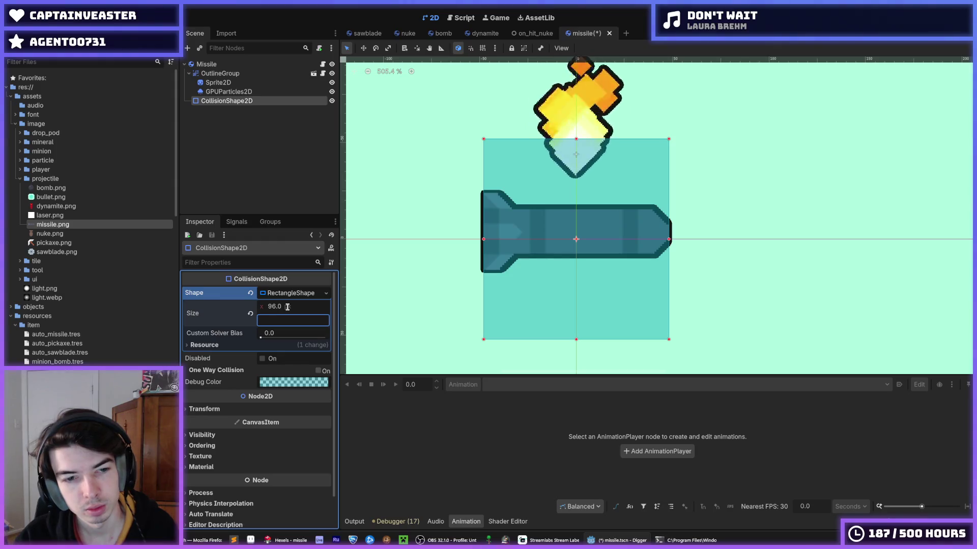
{"action": "type", "text": "32"}
{"action": "key", "text": "Return"}
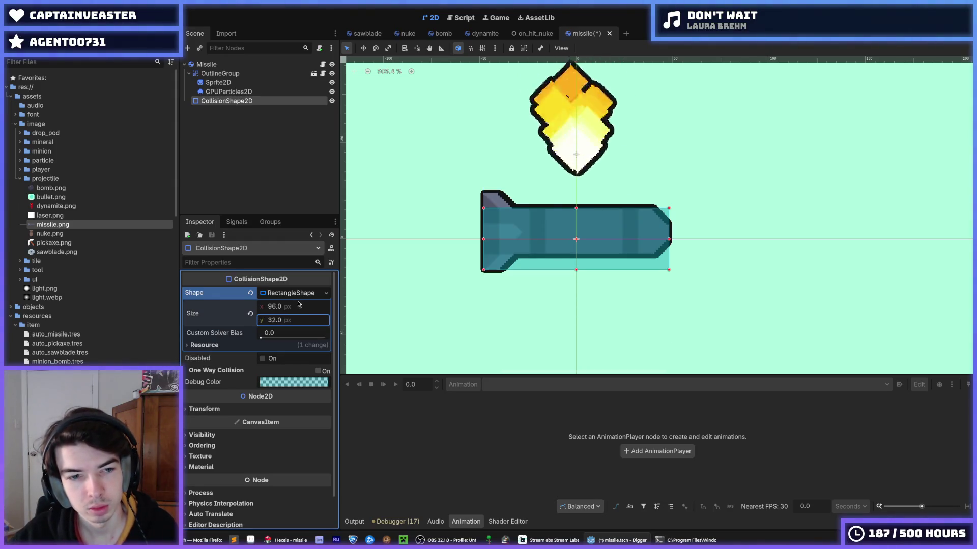
Check the Sprite2D's transform and step through the particles and collision nodes
{"action": "left_click", "coordinate": [218, 83]}
{"action": "left_click", "coordinate": [255, 364]}
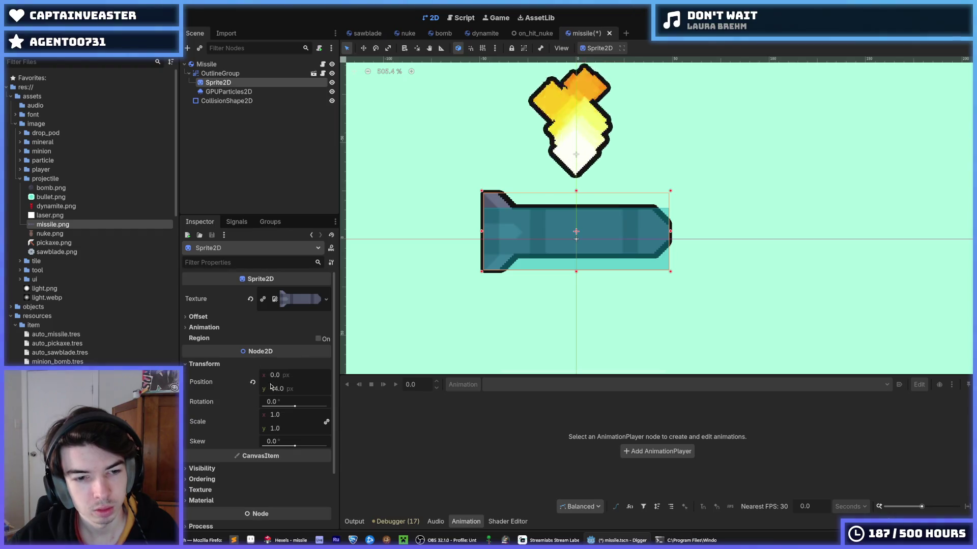
{"action": "left_click", "coordinate": [226, 91]}
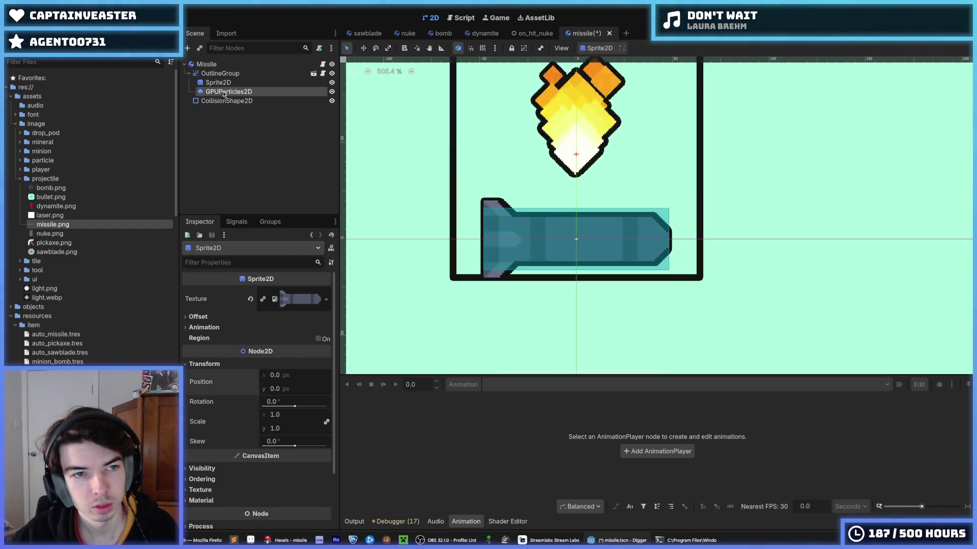
{"action": "key", "text": "Down"}
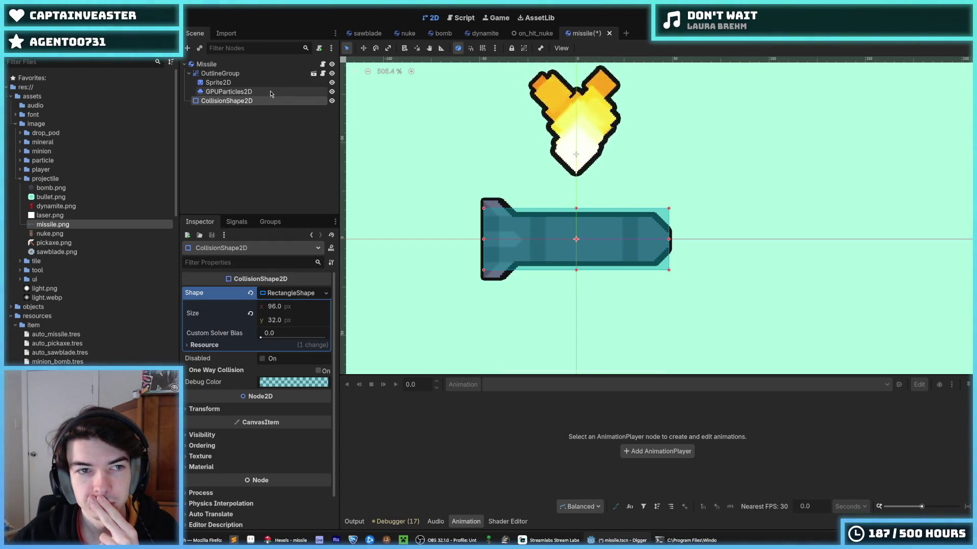
{"action": "key", "text": "Up"}
{"action": "key", "text": "Up"}
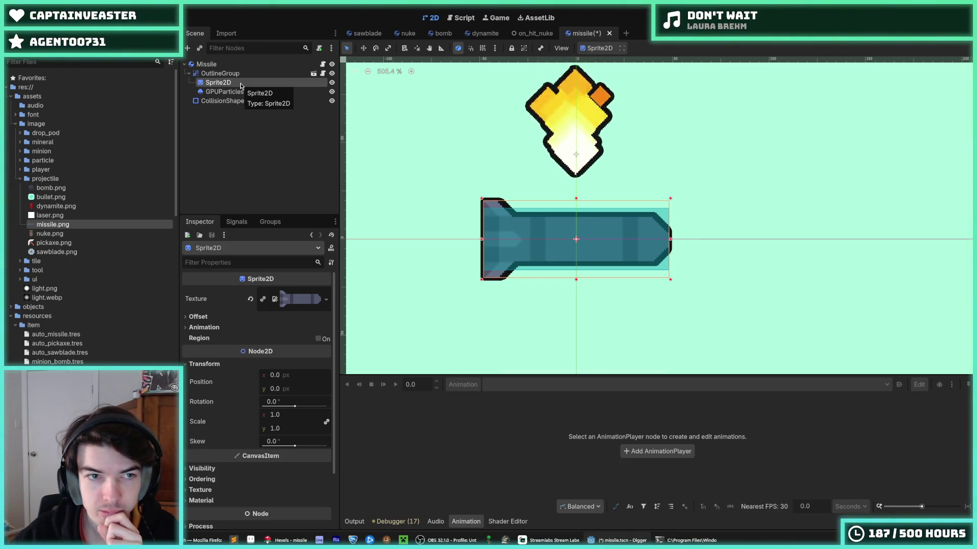
Compare the flame particles node's settings with the missile sprite node's
{"action": "left_click", "coordinate": [245, 92]}
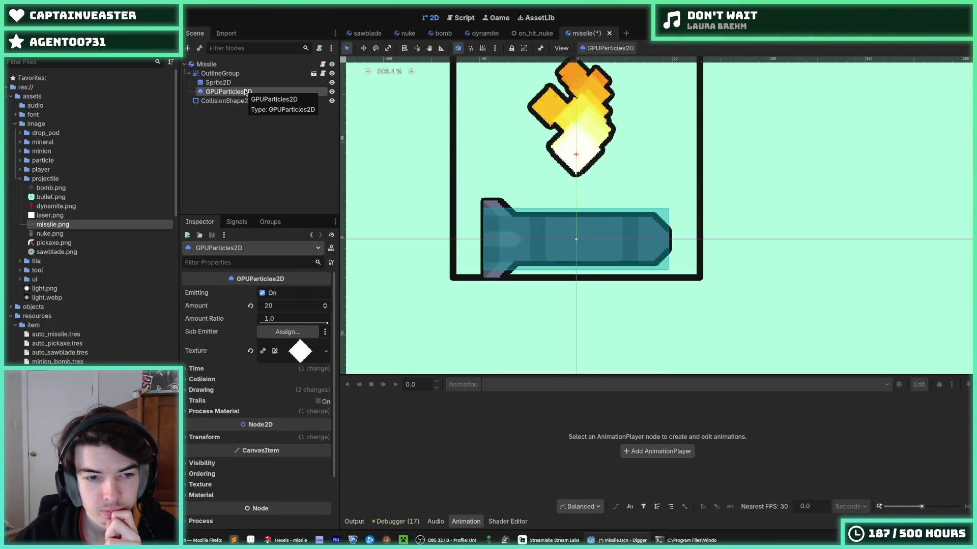
{"action": "key", "text": "Up"}
{"action": "left_click", "coordinate": [239, 91]}
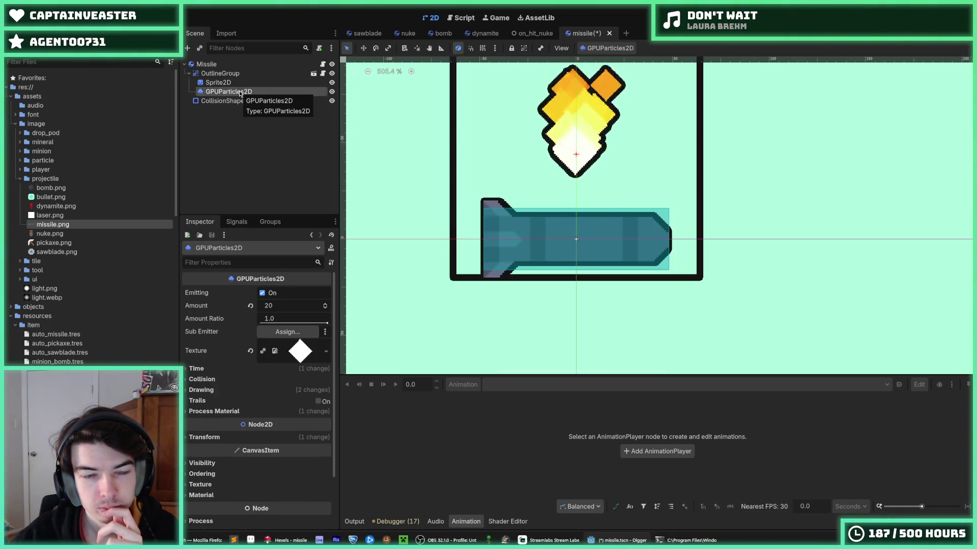
{"action": "left_click", "coordinate": [234, 83]}
{"action": "left_click", "coordinate": [230, 75]}
{"action": "left_click", "coordinate": [236, 84]}
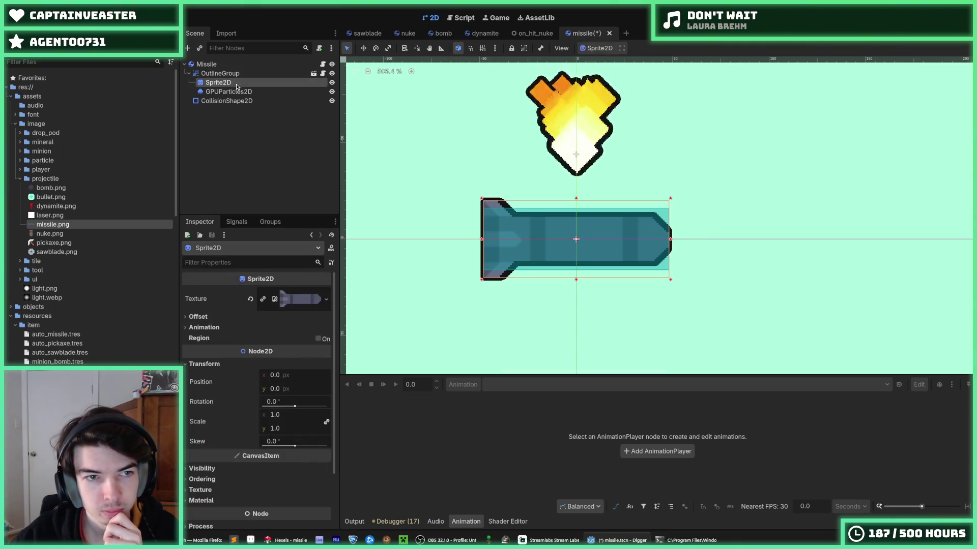
{"action": "left_click", "coordinate": [231, 92]}
{"action": "left_click", "coordinate": [218, 84]}
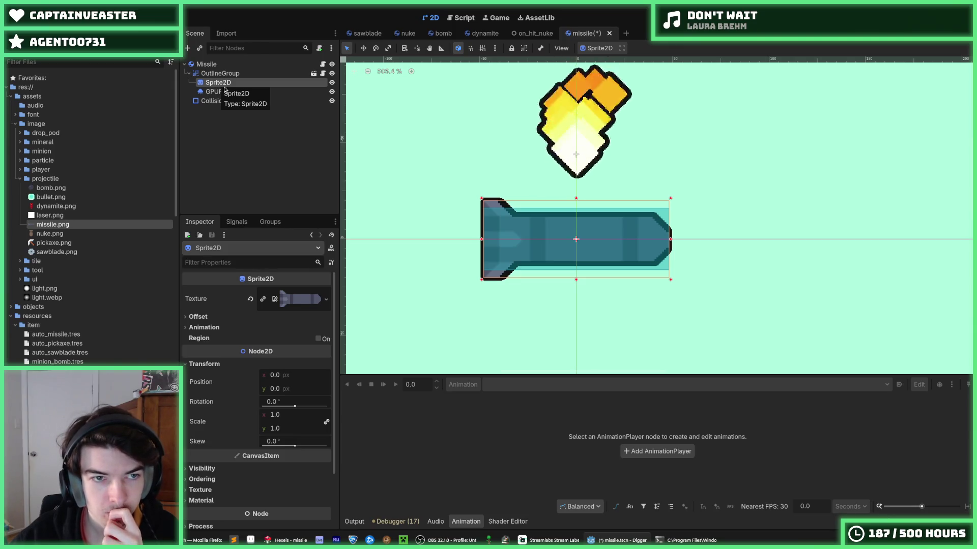
{"action": "left_click", "coordinate": [225, 92]}
{"action": "left_click", "coordinate": [222, 83]}
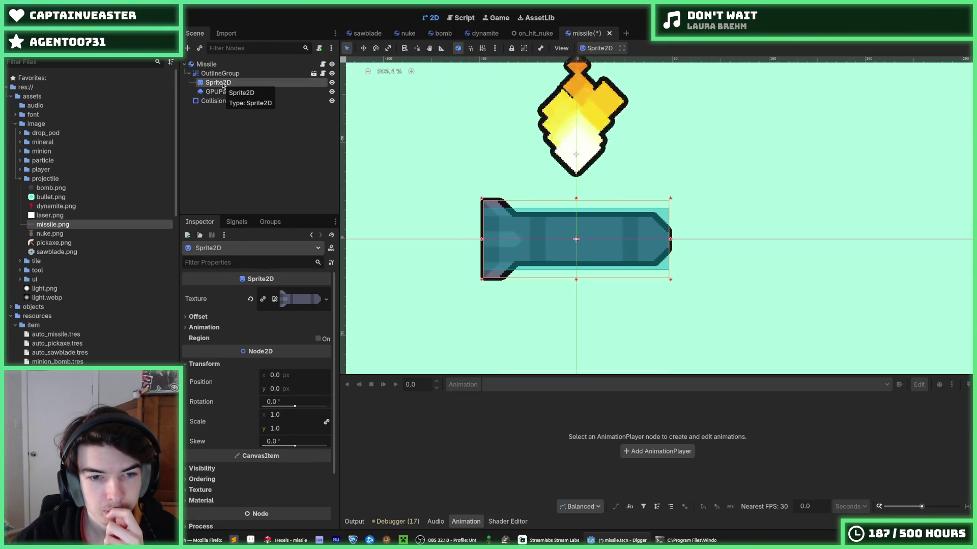
Review the sprite's Offset and Animation settings, then select the particles and collision shape nodes
{"action": "double_click", "coordinate": [206, 321]}
{"action": "left_click", "coordinate": [207, 327]}
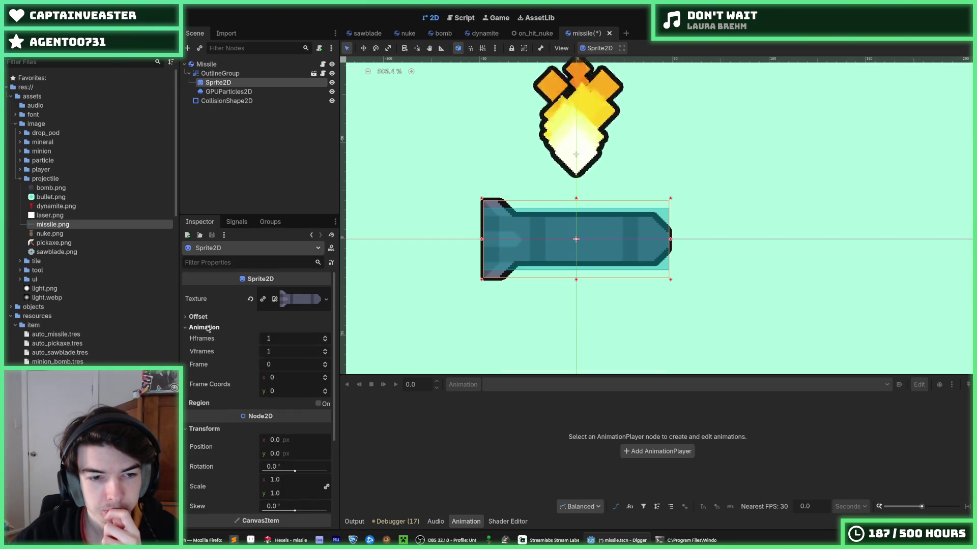
{"action": "left_click", "coordinate": [208, 328]}
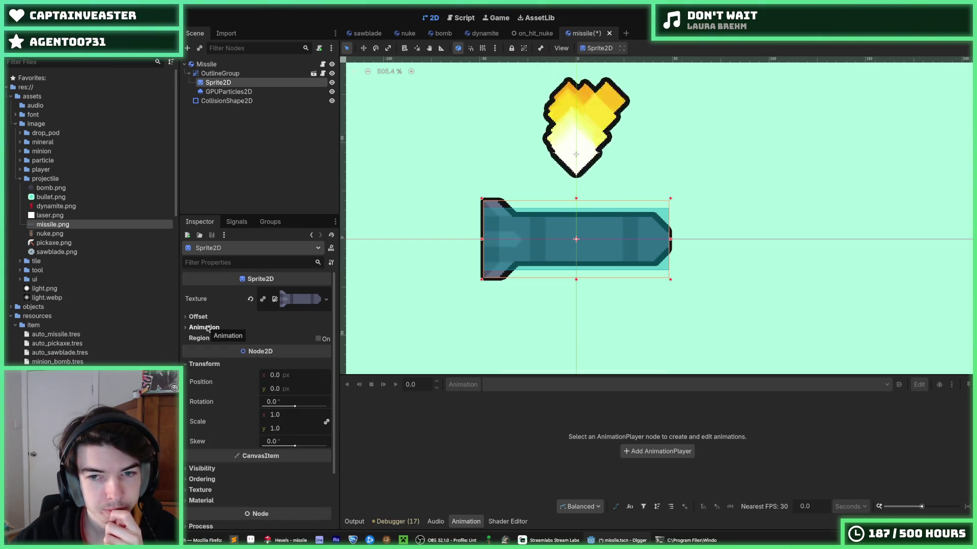
{"action": "left_click", "coordinate": [222, 92]}
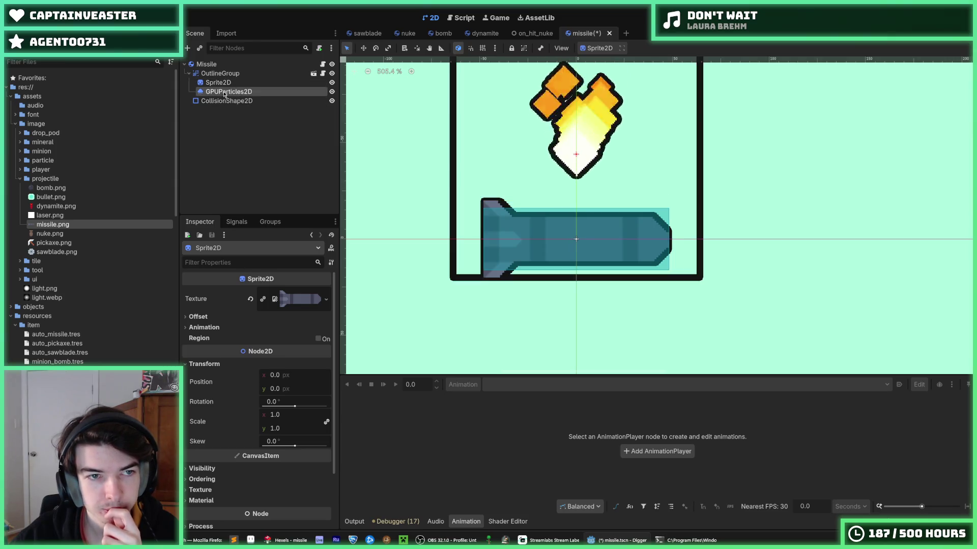
{"action": "left_click", "coordinate": [226, 101]}
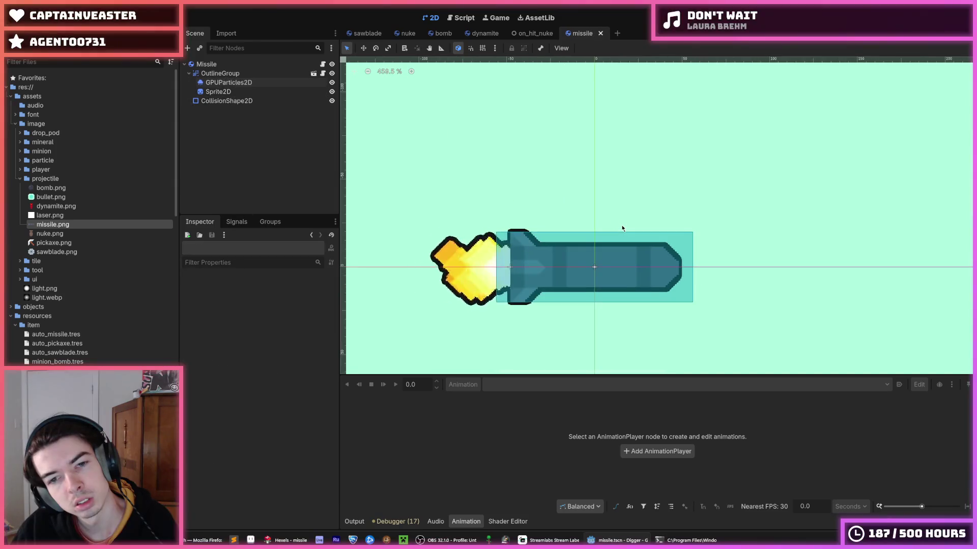
Move the missile sprite to x position -4 and save the scene
{"action": "left_click", "coordinate": [234, 82]}
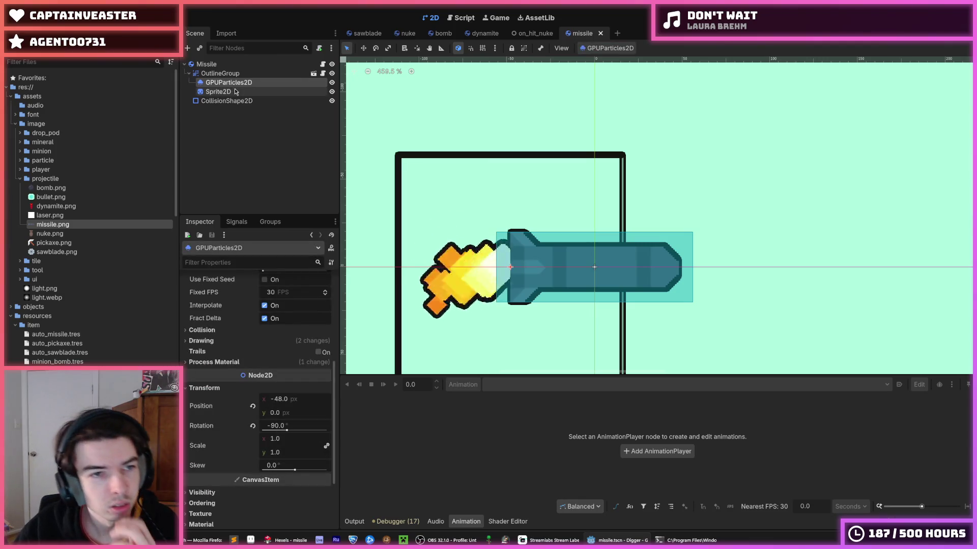
{"action": "left_click", "coordinate": [226, 101]}
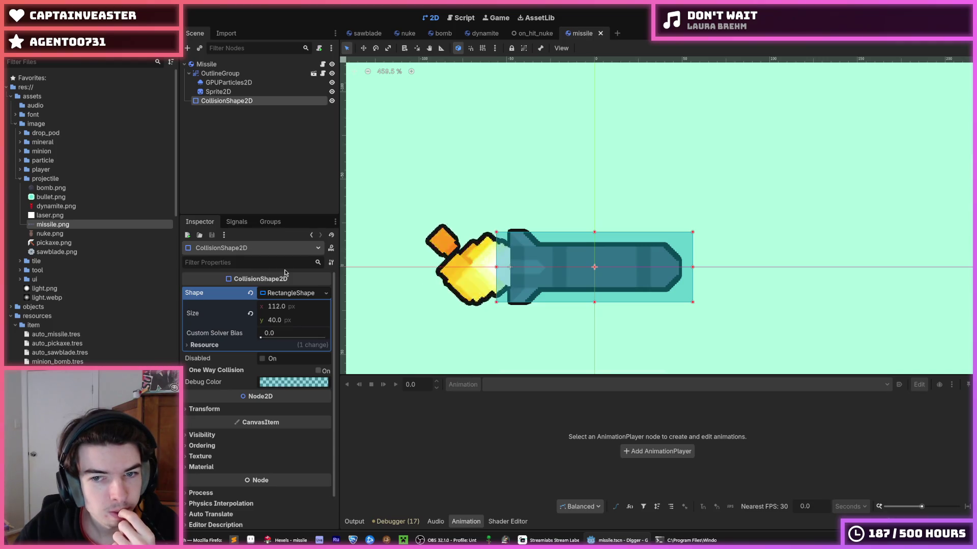
{"action": "left_click", "coordinate": [219, 91]}
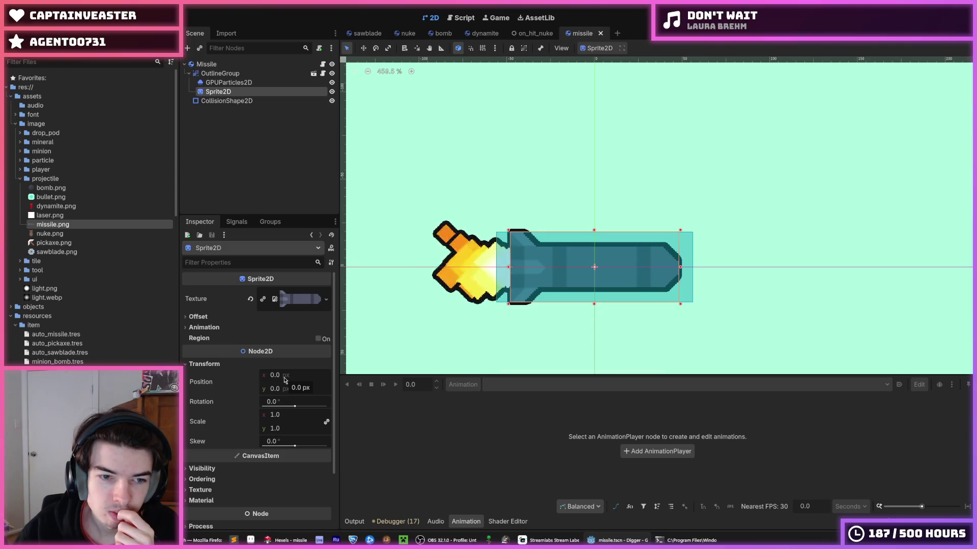
{"action": "left_click_drag", "start_coordinate": [285, 381], "coordinate": [273, 380]}
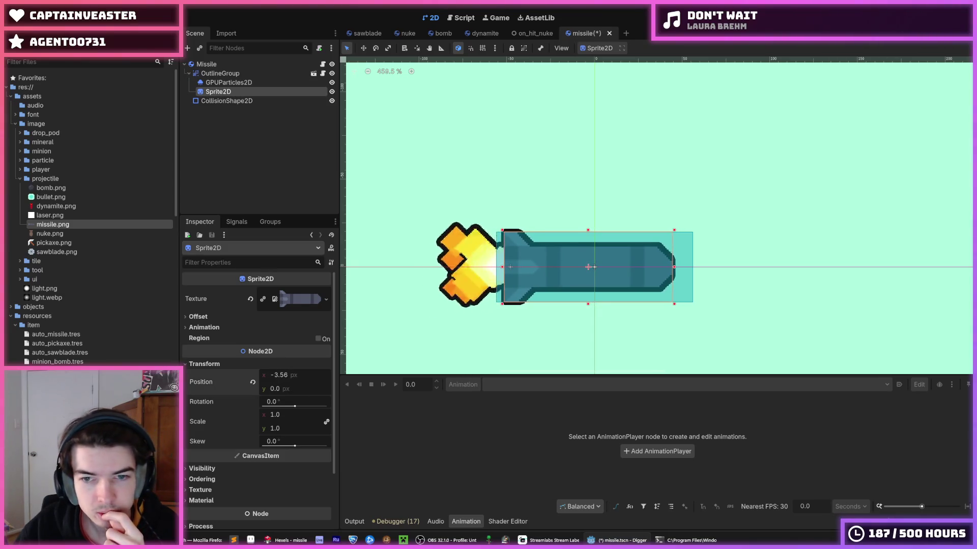
{"action": "left_click", "coordinate": [285, 380]}
{"action": "type", "text": "-4"}
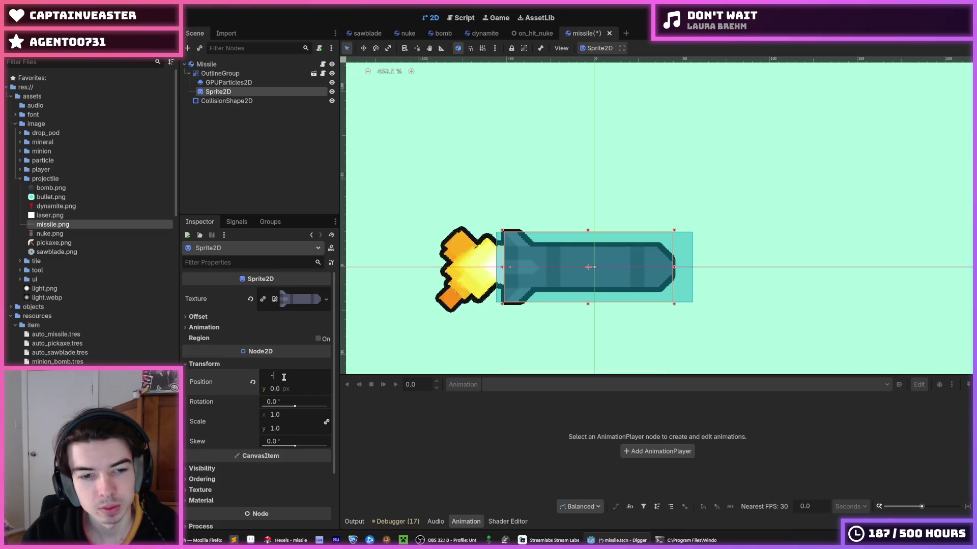
{"action": "key", "text": "Return"}
{"action": "key", "text": "ctrl+s"}
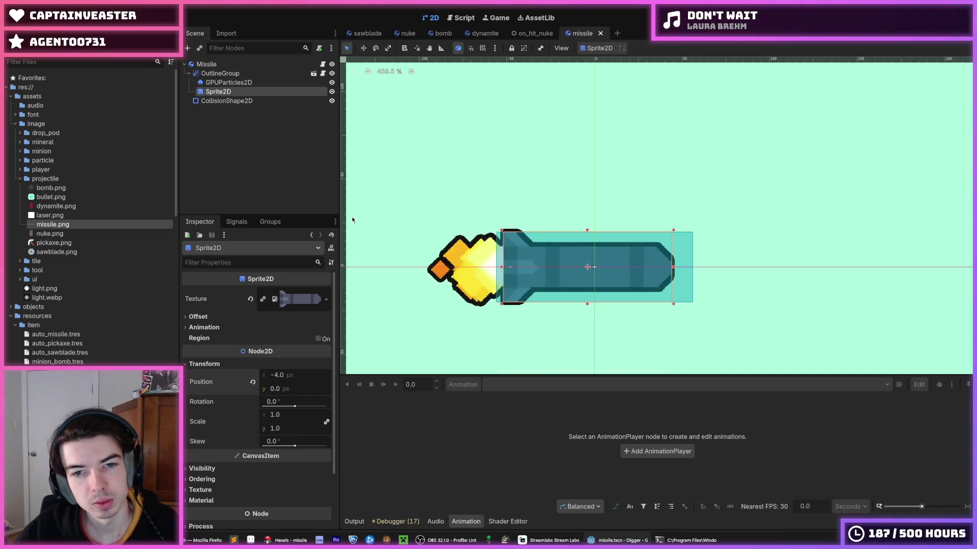
Widen the collision rectangle to 104 so it measures 104 × 40 px
{"action": "left_click", "coordinate": [226, 101]}
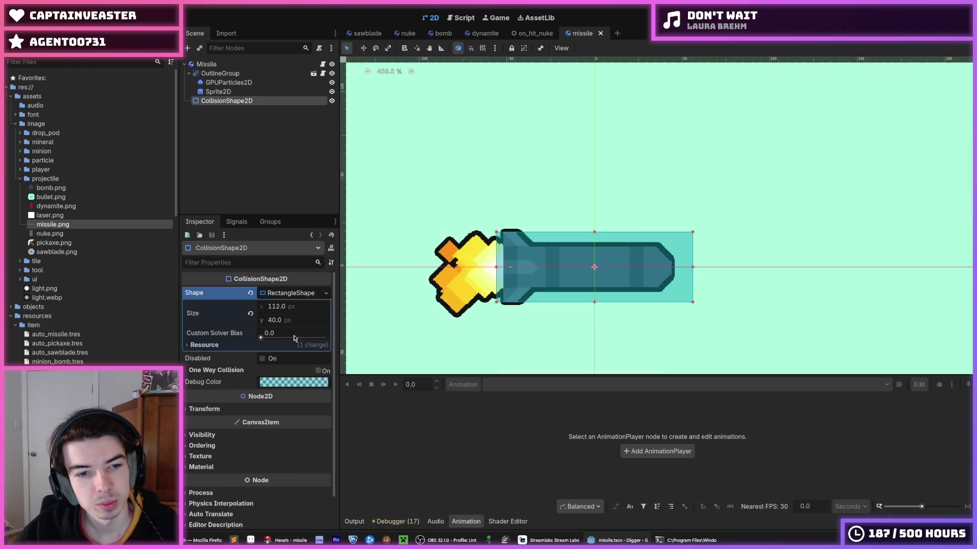
{"action": "left_click", "coordinate": [301, 307]}
{"action": "type", "text": "-8"}
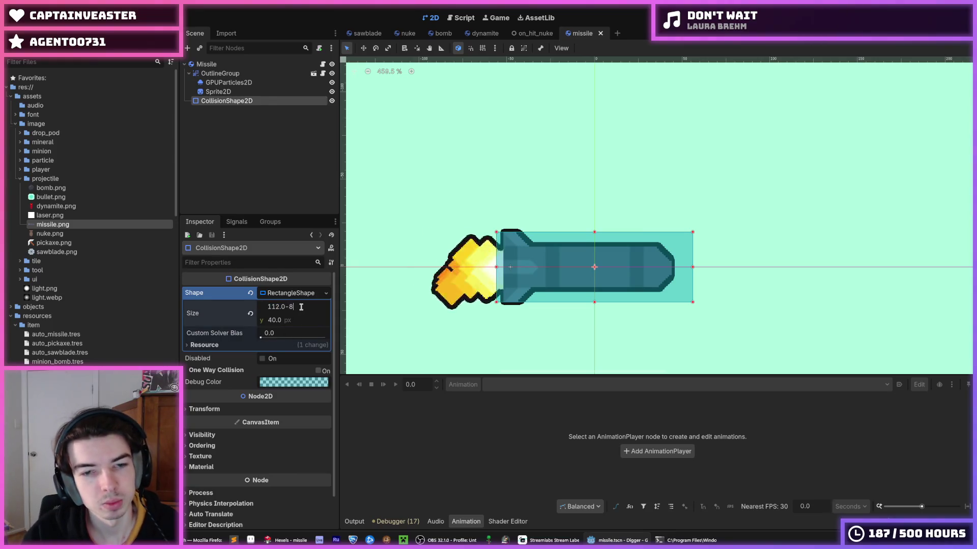
{"action": "type", "text": "104"}
{"action": "key", "text": "Return"}
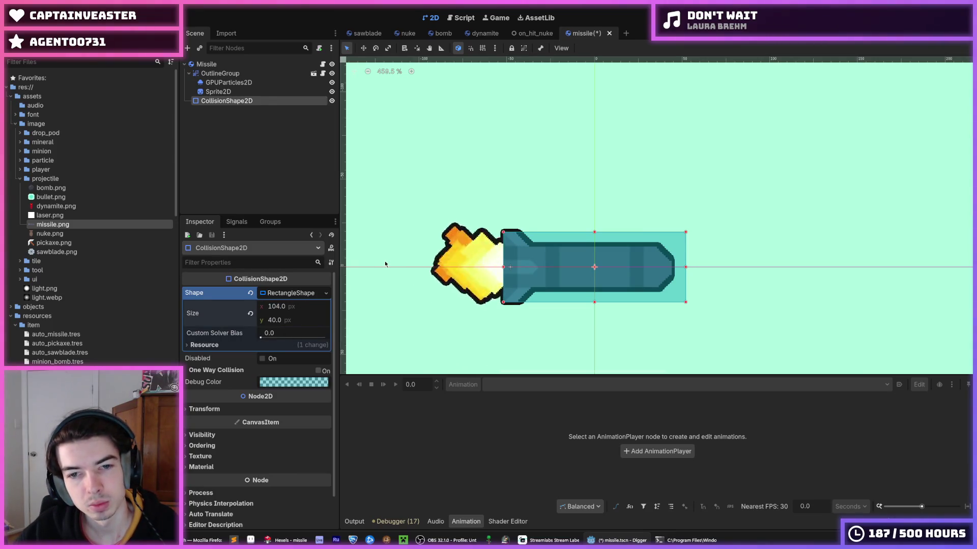
{"action": "scroll", "coordinate": [398, 273], "scroll_direction": "down", "scroll_amount": 3}
{"action": "scroll", "coordinate": [398, 273], "scroll_direction": "up", "scroll_amount": 3}
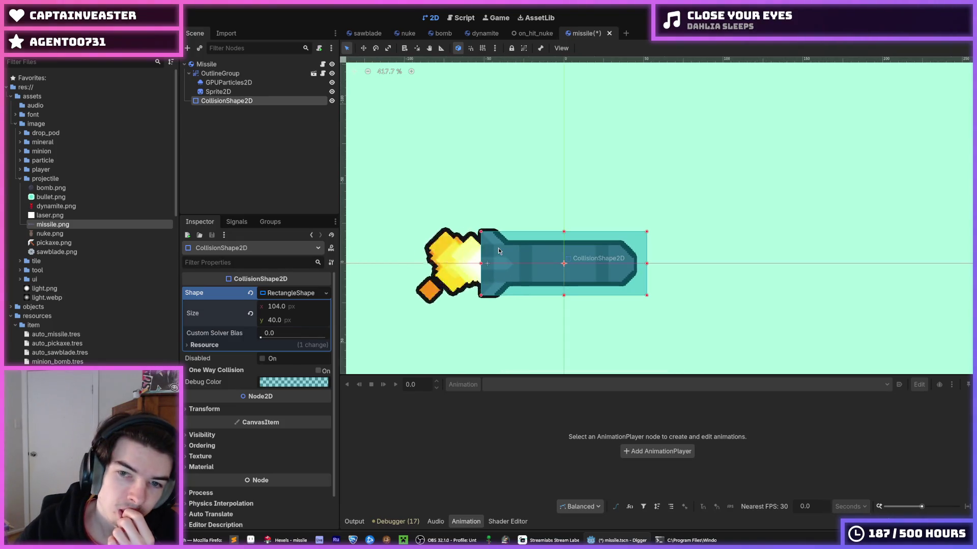
{"action": "scroll", "coordinate": [499, 251], "scroll_direction": "down", "scroll_amount": 4}
{"action": "scroll", "coordinate": [499, 251], "scroll_direction": "down", "scroll_amount": 3}
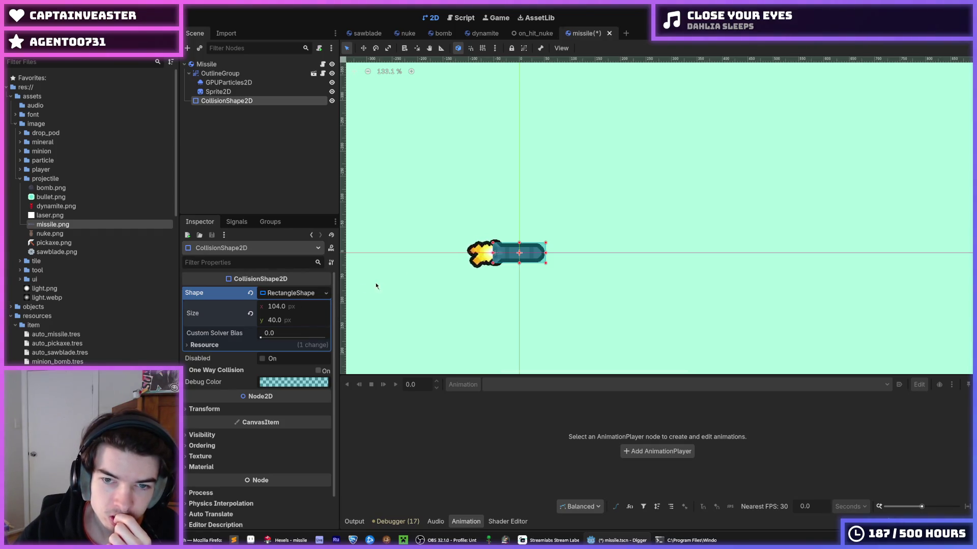
{"action": "scroll", "coordinate": [419, 276], "scroll_direction": "down", "scroll_amount": 2}
{"action": "scroll", "coordinate": [420, 272], "scroll_direction": "down", "scroll_amount": 1}
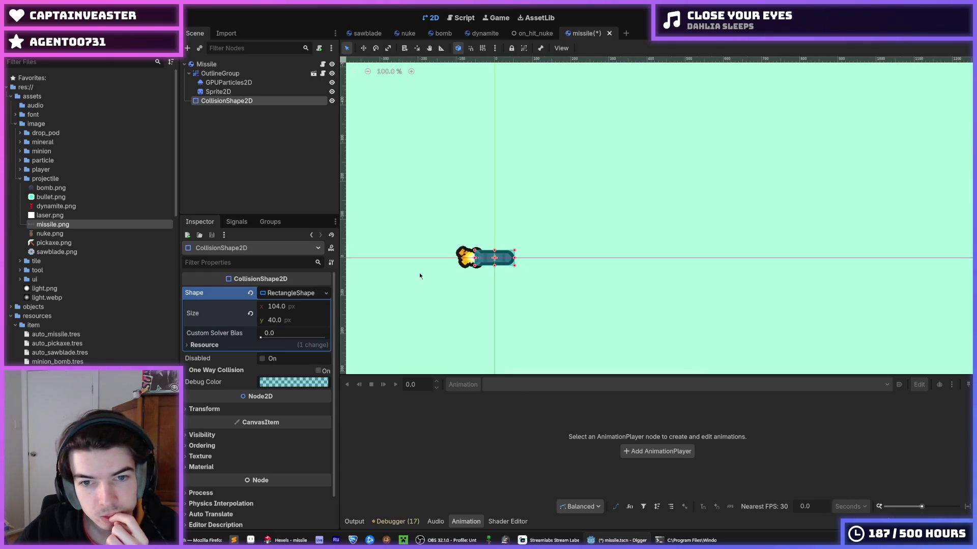
{"action": "left_click", "coordinate": [419, 273]}
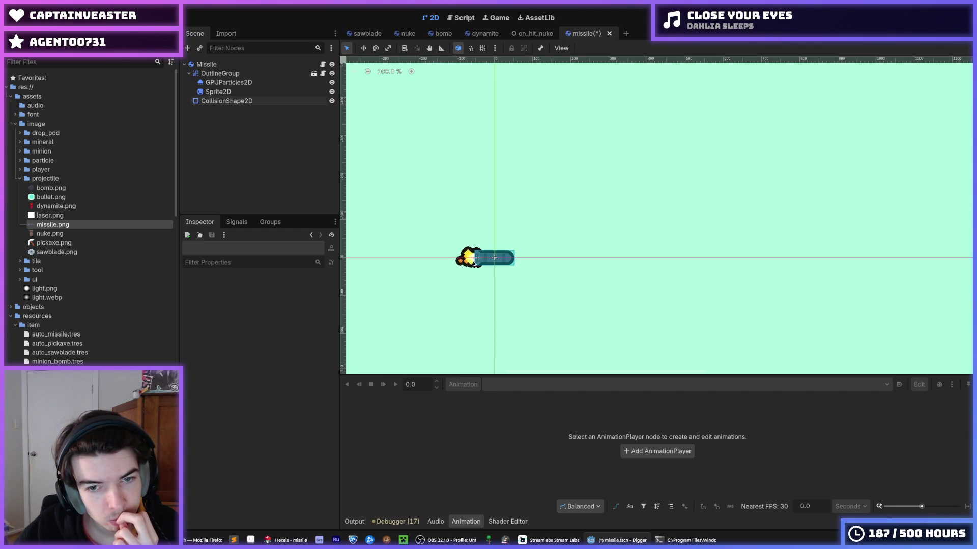
{"action": "scroll", "coordinate": [485, 257], "scroll_direction": "up", "scroll_amount": 6}
{"action": "scroll", "coordinate": [498, 258], "scroll_direction": "up", "scroll_amount": 5}
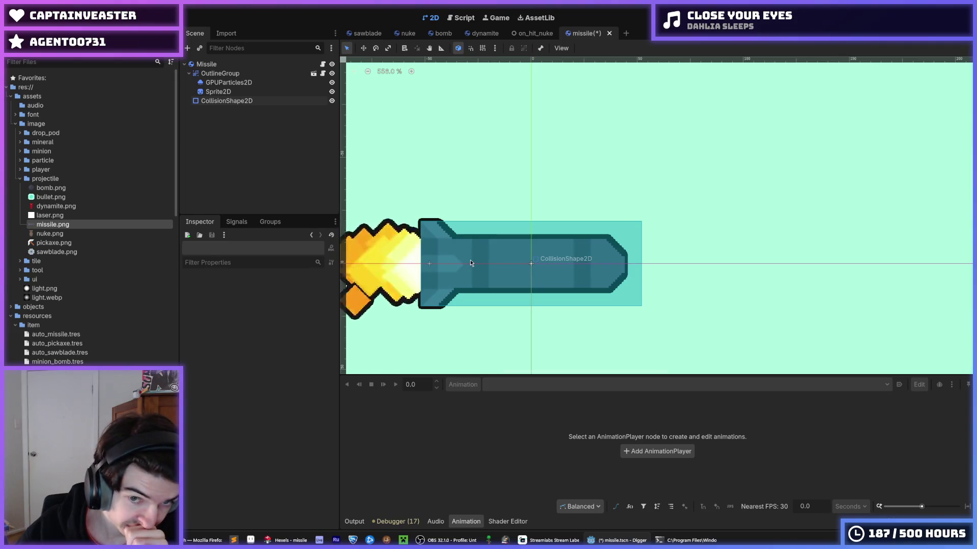
Shift the flame particles to x position -52 and save missile.tscn
{"action": "left_click", "coordinate": [226, 91]}
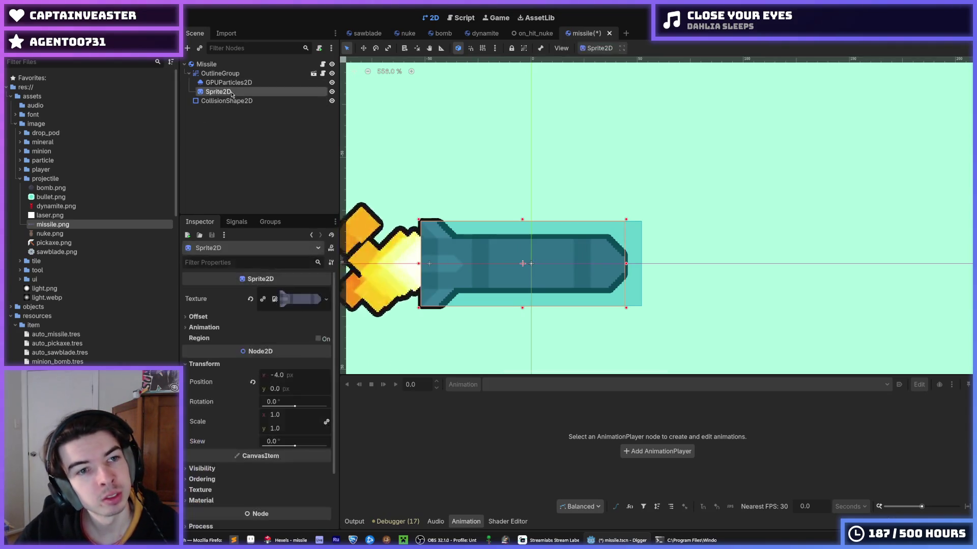
{"action": "left_click", "coordinate": [227, 84]}
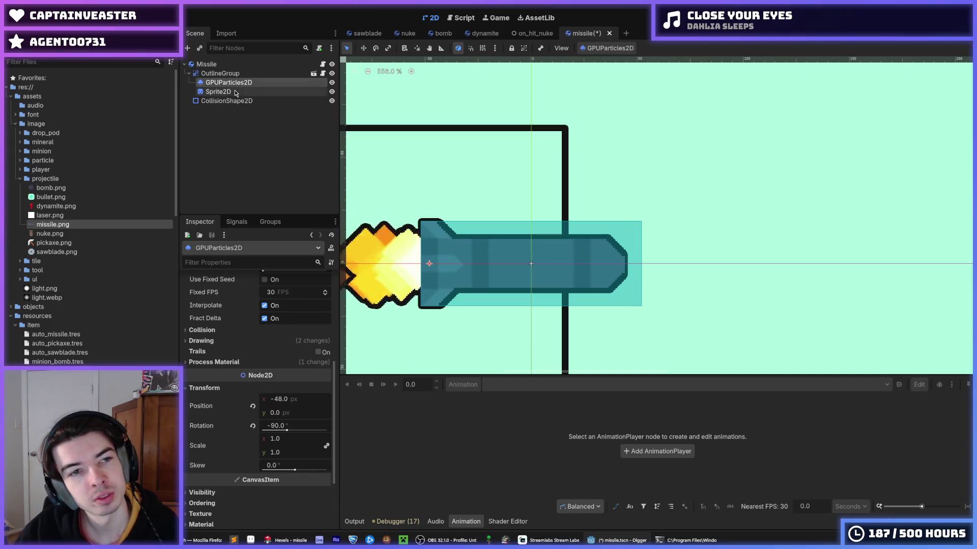
{"action": "left_click", "coordinate": [235, 93]}
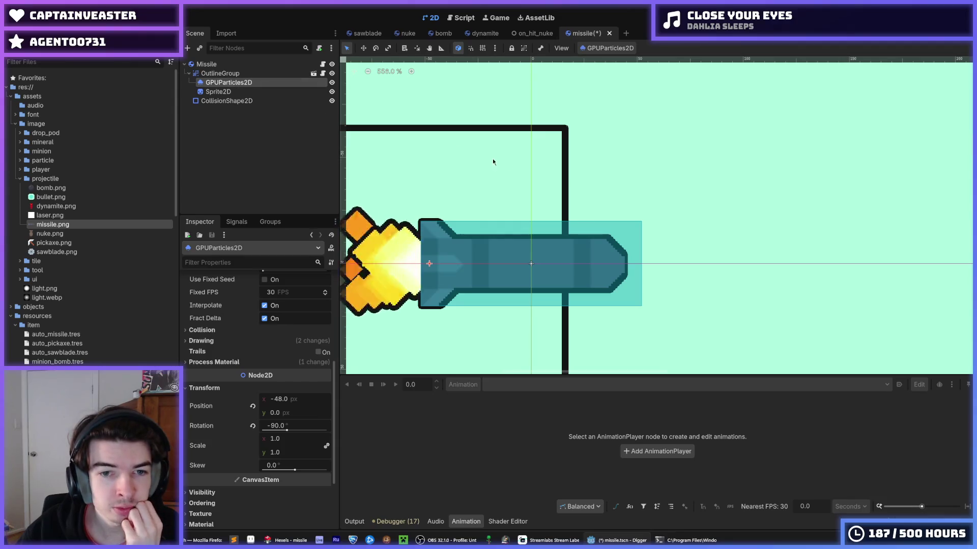
{"action": "scroll", "coordinate": [492, 158], "scroll_direction": "left", "scroll_amount": 2}
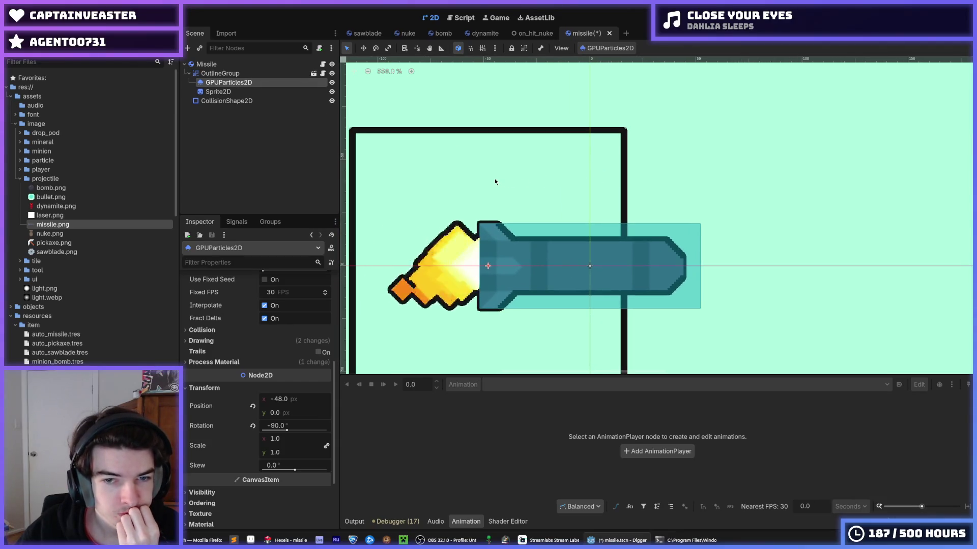
{"action": "left_click", "coordinate": [284, 400]}
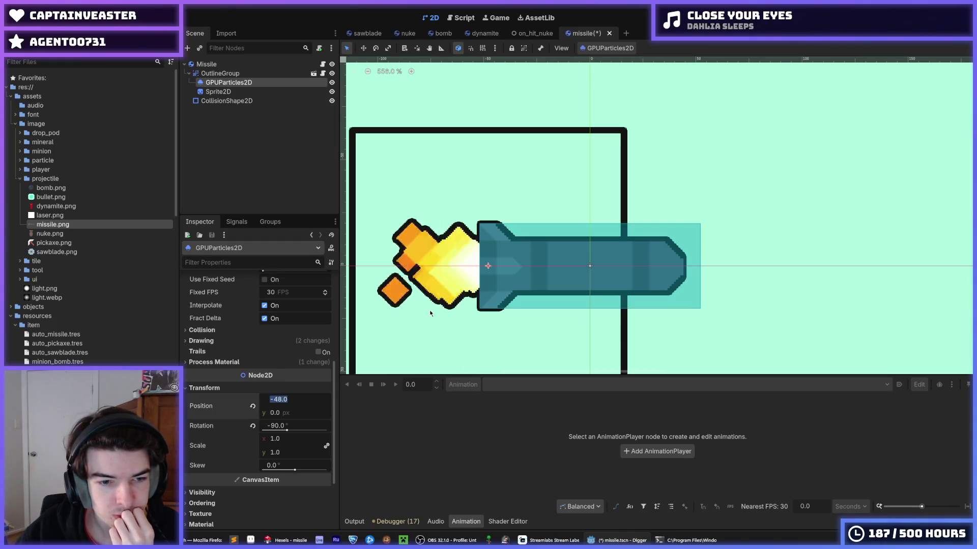
{"action": "type", "text": "-52"}
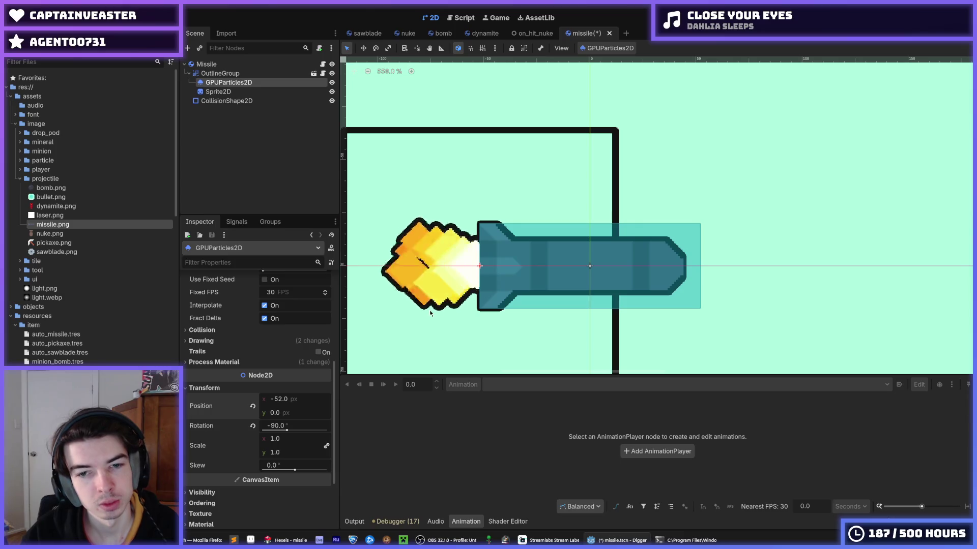
{"action": "scroll", "coordinate": [573, 231], "scroll_direction": "down", "scroll_amount": 4}
{"action": "left_click", "coordinate": [734, 174]}
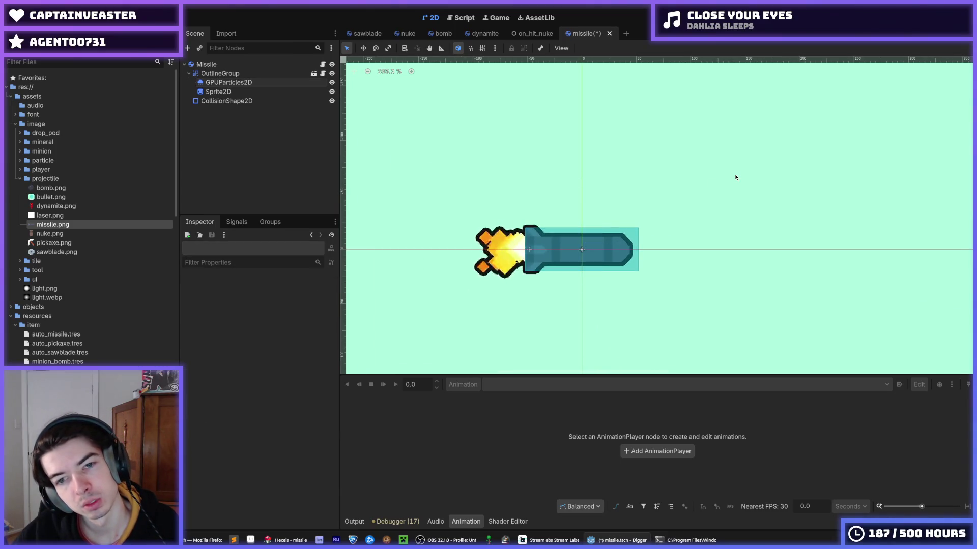
{"action": "scroll", "coordinate": [718, 198], "scroll_direction": "down", "scroll_amount": 3}
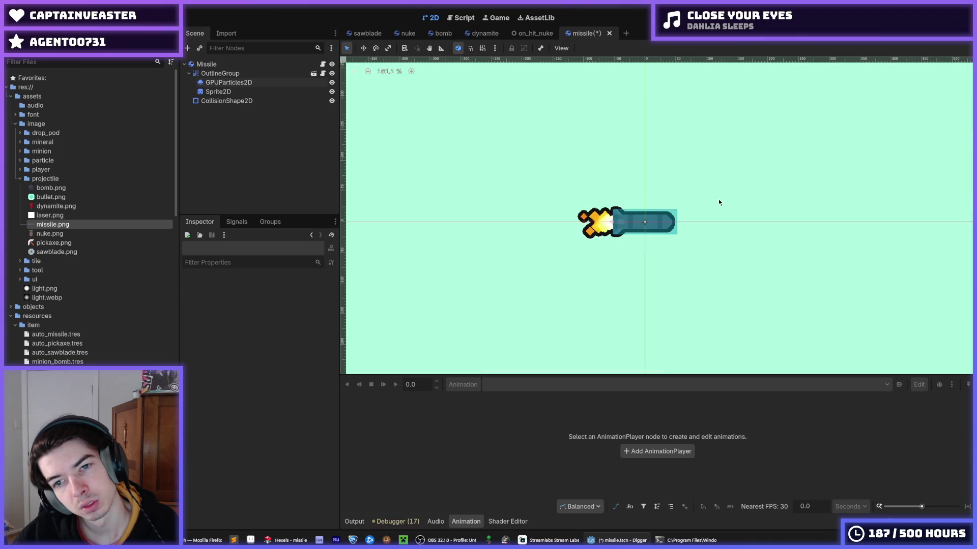
{"action": "key", "text": "ctrl+s"}
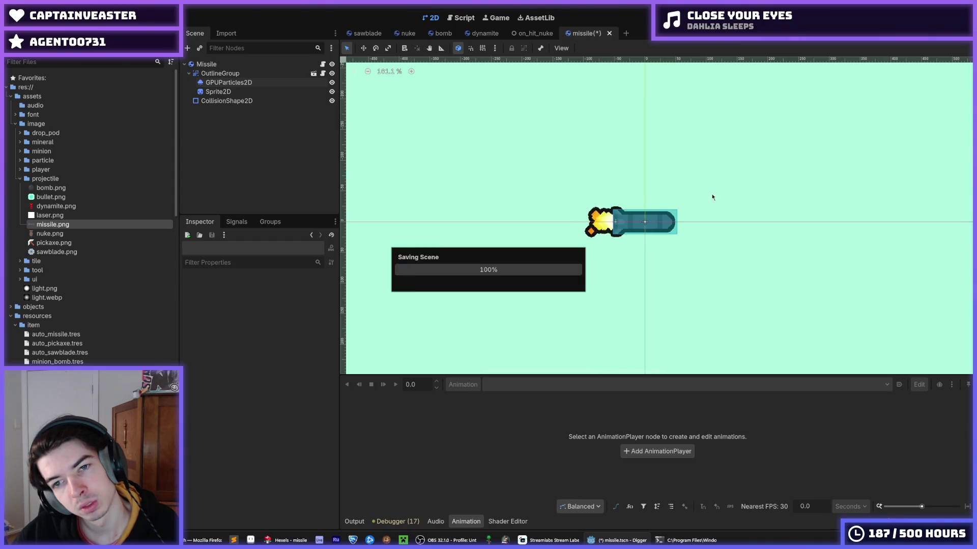
{"action": "scroll", "coordinate": [654, 212], "scroll_direction": "up", "scroll_amount": 5}
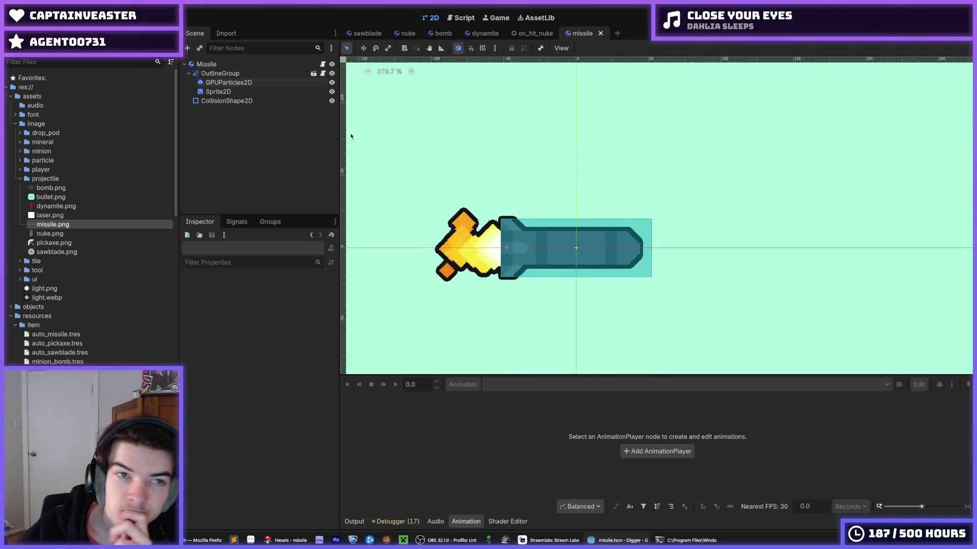
Reset the Missile body's physics material bounce to 0.0
{"action": "left_click", "coordinate": [460, 17]}
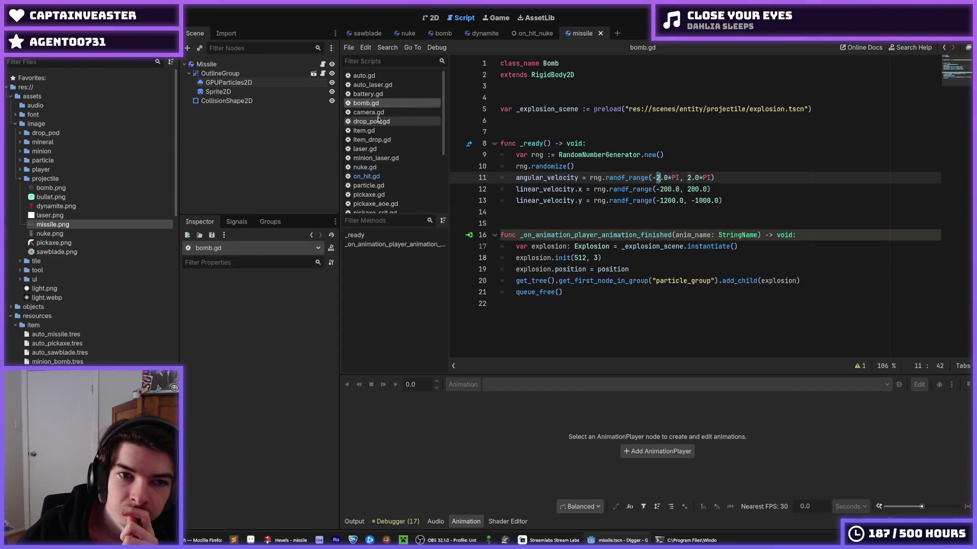
{"action": "left_click", "coordinate": [207, 64]}
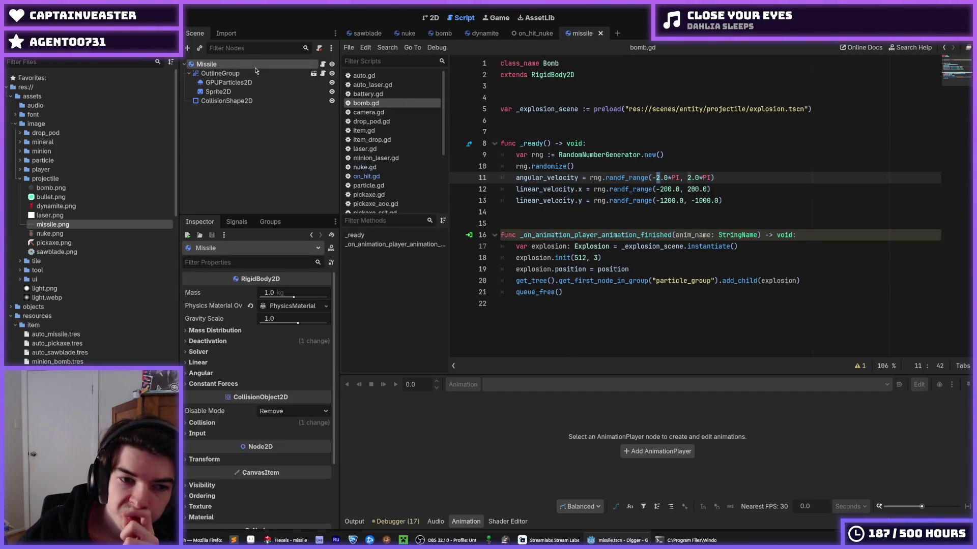
{"action": "left_click", "coordinate": [215, 330]}
{"action": "left_click", "coordinate": [215, 330]}
{"action": "left_click", "coordinate": [228, 341]}
{"action": "left_click", "coordinate": [228, 341]}
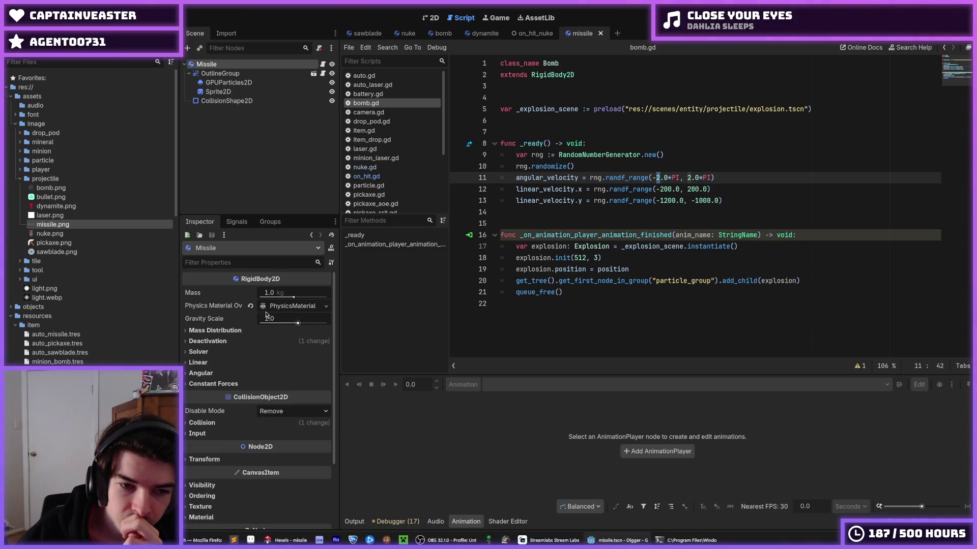
{"action": "left_click", "coordinate": [285, 305]}
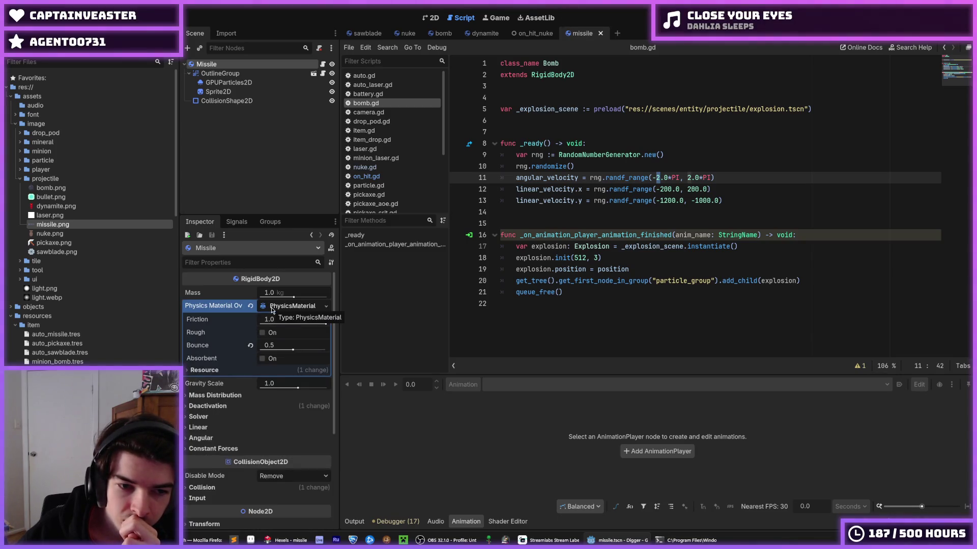
{"action": "right_click", "coordinate": [272, 309]}
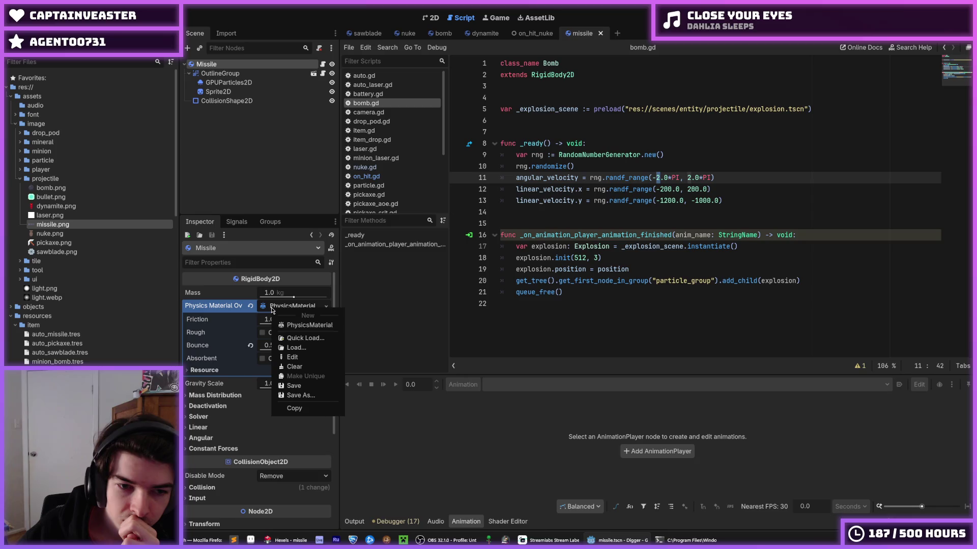
{"action": "left_click", "coordinate": [218, 310]}
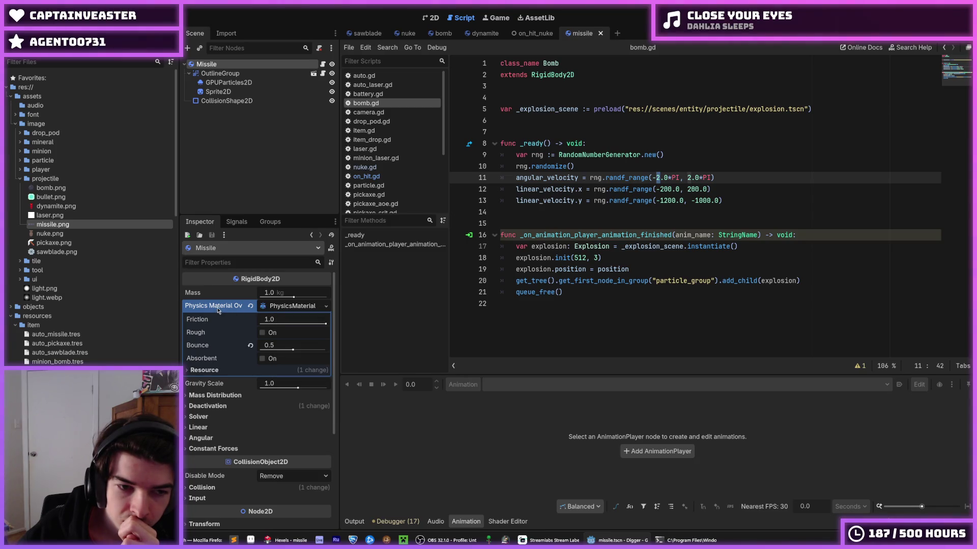
{"action": "left_click", "coordinate": [228, 371]}
{"action": "left_click", "coordinate": [229, 373]}
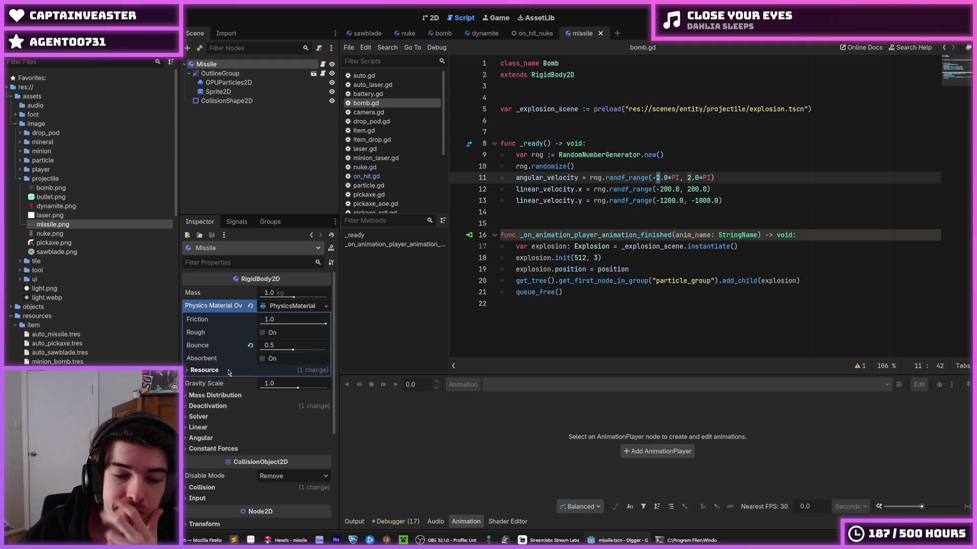
{"action": "left_click", "coordinate": [251, 348]}
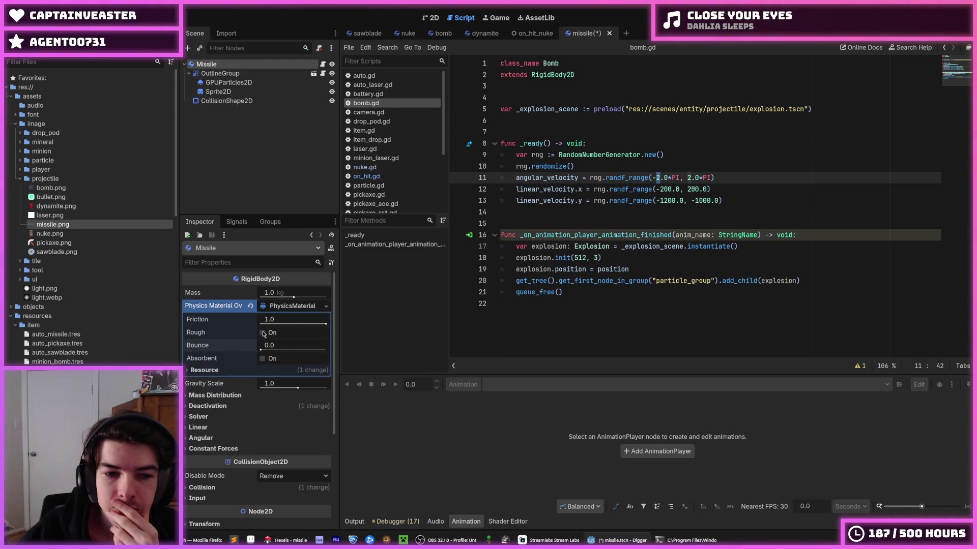
Browse the Missile body's Deactivation, Angular, Constant Forces, Linear, Solver and Mass Distribution sections
{"action": "left_click", "coordinate": [228, 407]}
{"action": "left_click", "coordinate": [228, 408]}
{"action": "left_click", "coordinate": [222, 439]}
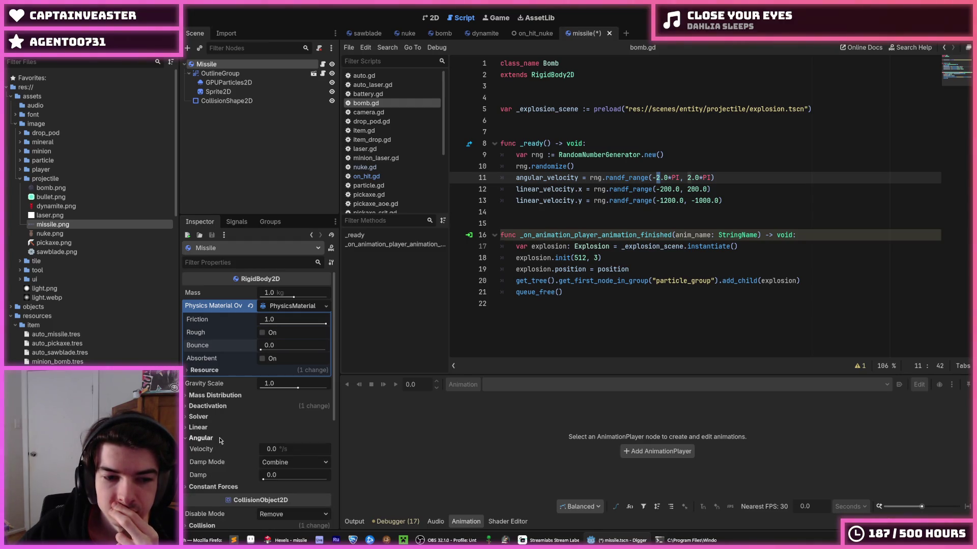
{"action": "left_click", "coordinate": [221, 440]}
{"action": "left_click", "coordinate": [218, 448]}
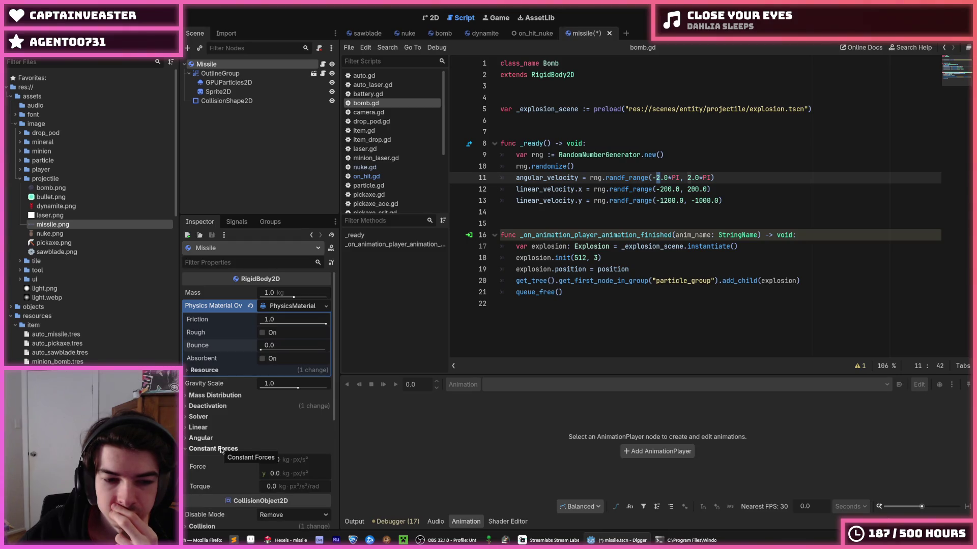
{"action": "left_click", "coordinate": [219, 448]}
{"action": "left_click", "coordinate": [210, 431]}
{"action": "left_click", "coordinate": [210, 432]}
{"action": "left_click", "coordinate": [210, 431]}
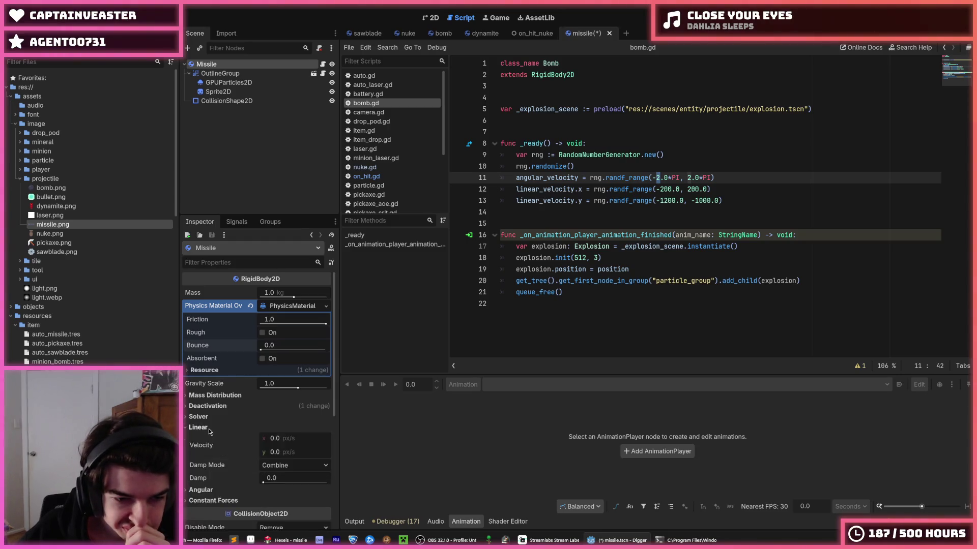
{"action": "left_click", "coordinate": [211, 432]}
{"action": "left_click", "coordinate": [209, 421]}
{"action": "left_click", "coordinate": [209, 416]}
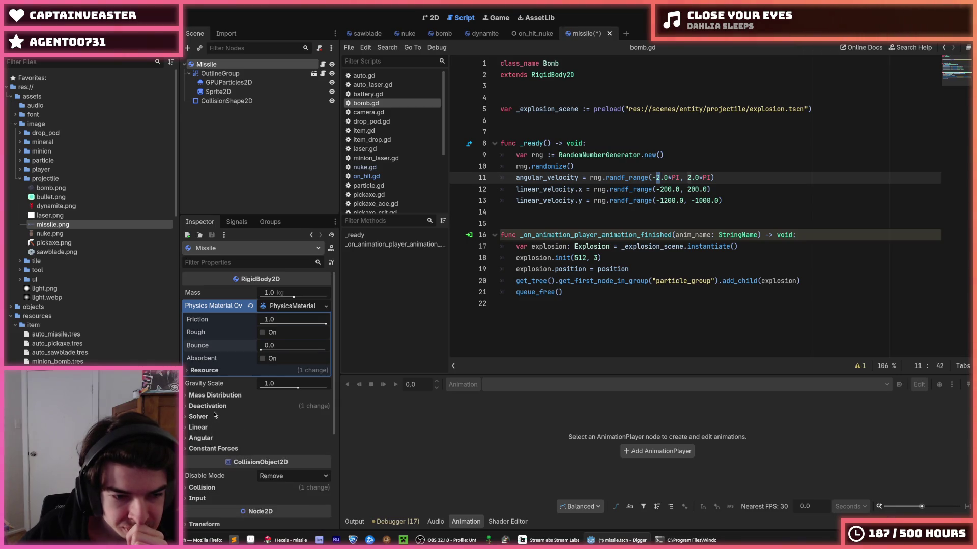
{"action": "left_click", "coordinate": [211, 406]}
{"action": "left_click", "coordinate": [211, 406]}
{"action": "left_click", "coordinate": [217, 395]}
{"action": "left_click", "coordinate": [217, 395]}
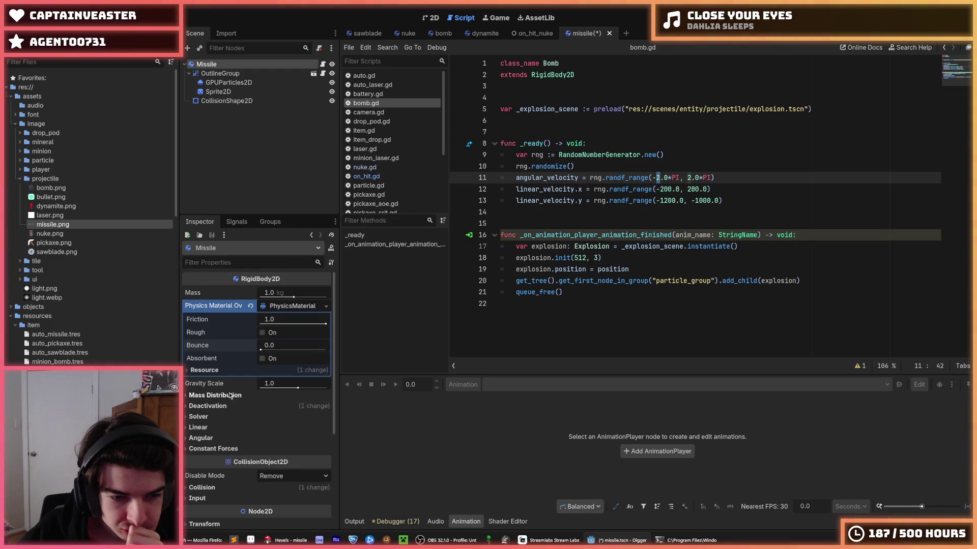
Set the Missile's gravity scale to 0 and save the scene
{"action": "left_click_drag", "start_coordinate": [297, 388], "coordinate": [277, 386]}
{"action": "left_click", "coordinate": [278, 386]}
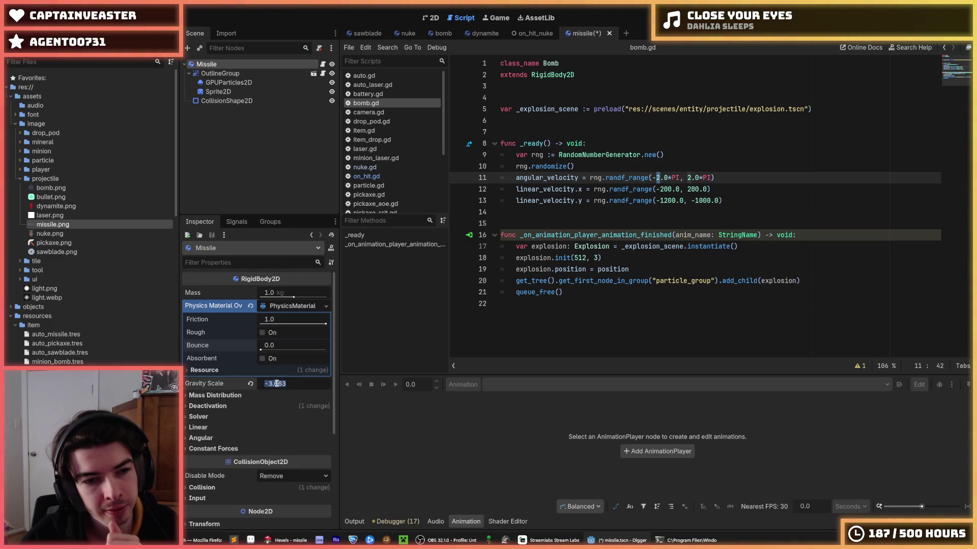
{"action": "type", "text": "0"}
{"action": "key", "text": "Return"}
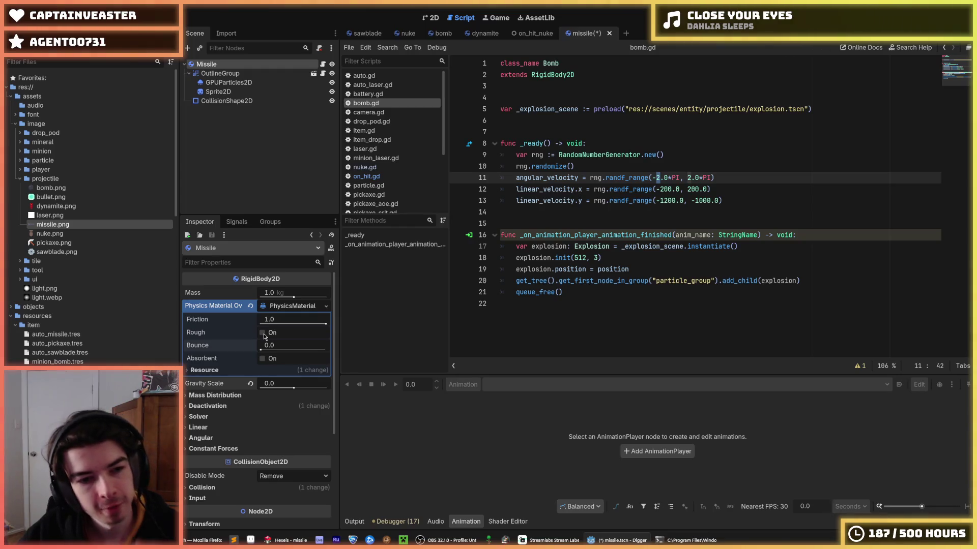
{"action": "key", "text": "ctrl+s"}
Compare against the sawblade scene, then set the missile's friction to 0
{"action": "left_click", "coordinate": [363, 33]}
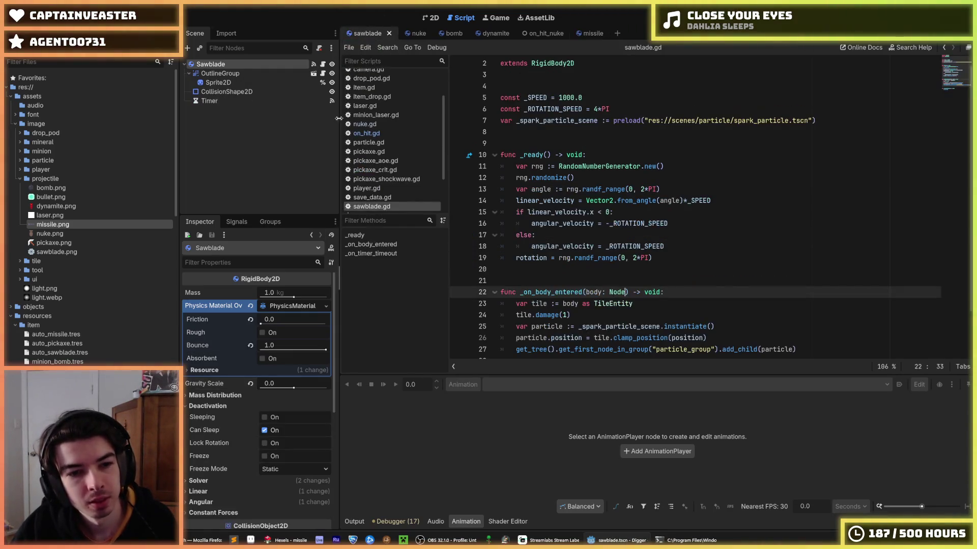
{"action": "left_click", "coordinate": [583, 33]}
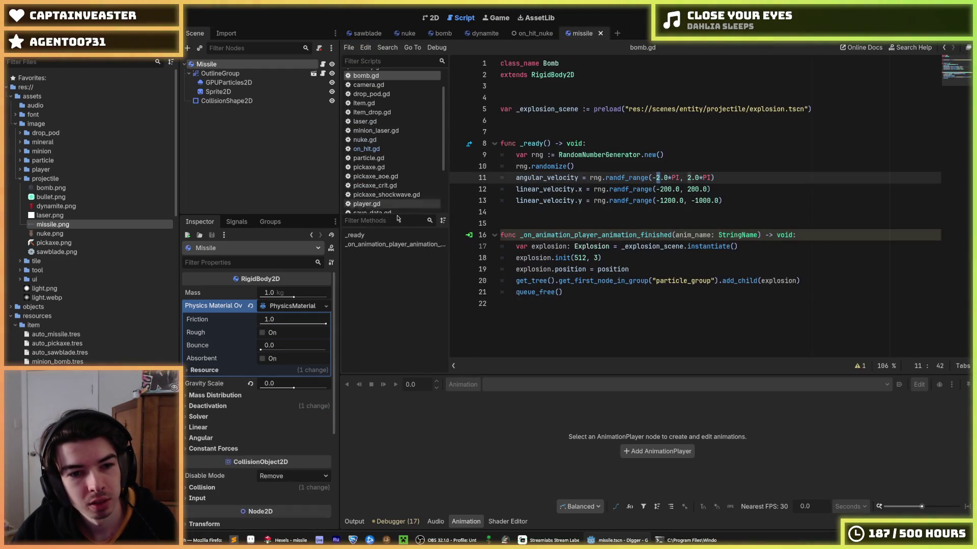
{"action": "left_click", "coordinate": [275, 321]}
{"action": "type", "text": "0"}
{"action": "key", "text": "Return"}
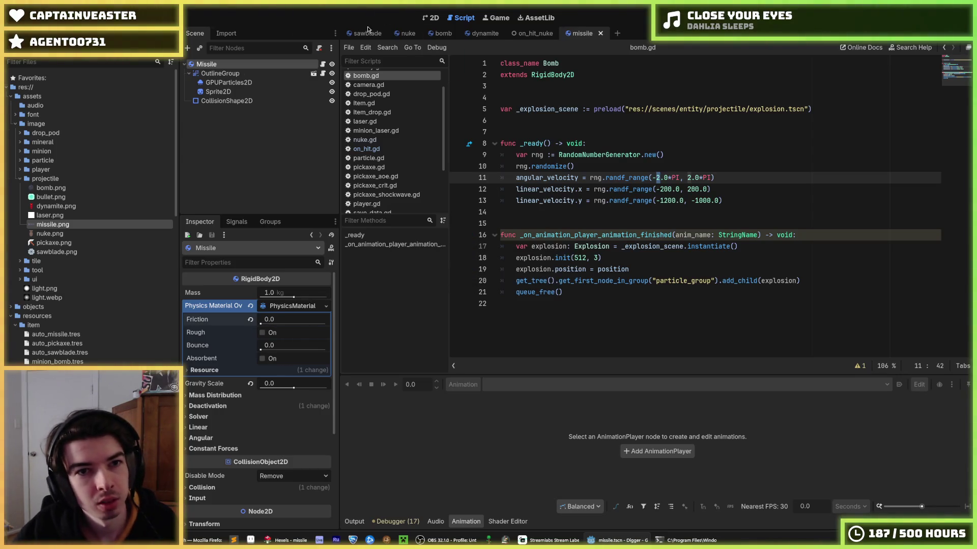
Save the sawblade scene and compare its physics settings with the missile and nuke scenes
{"action": "left_click", "coordinate": [364, 33]}
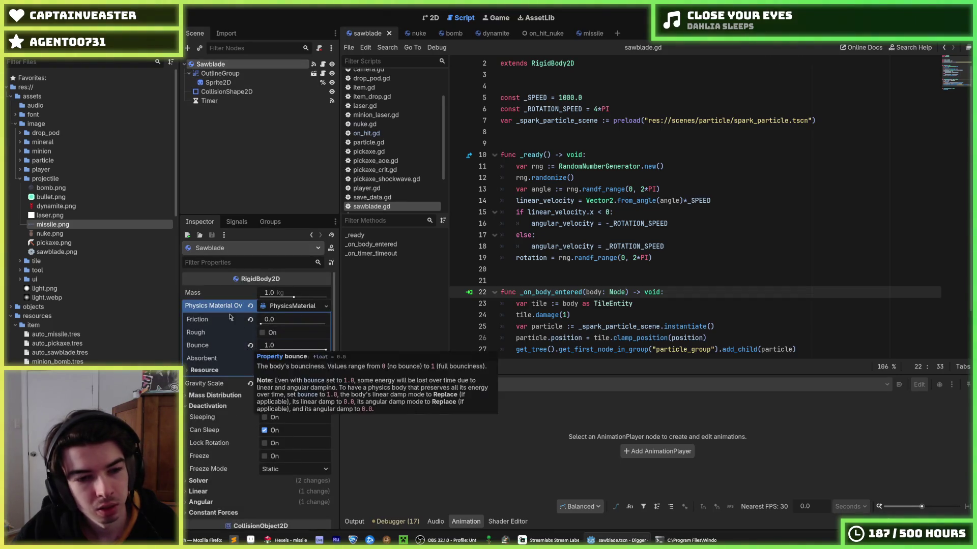
{"action": "key", "text": "ctrl+s"}
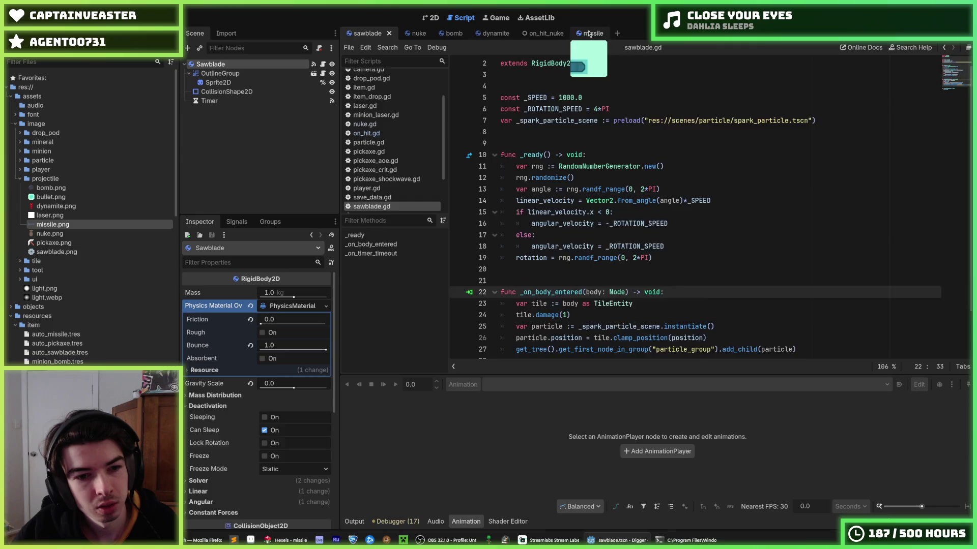
{"action": "left_click", "coordinate": [590, 33]}
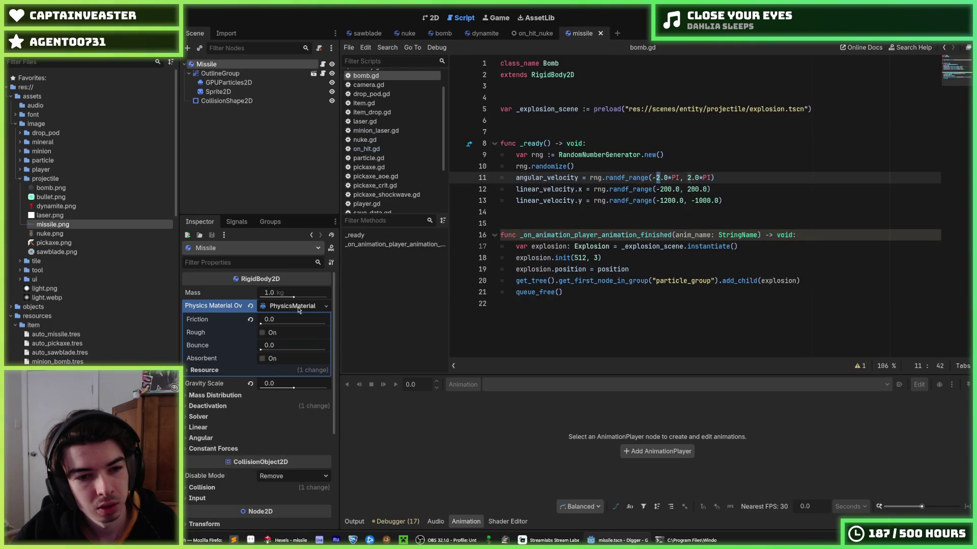
{"action": "left_click", "coordinate": [356, 33]}
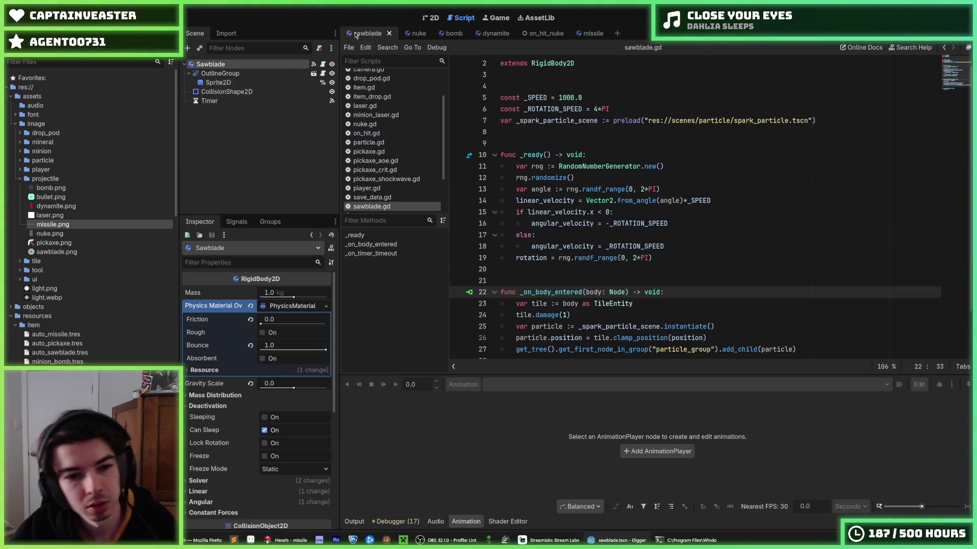
{"action": "left_click", "coordinate": [583, 33]}
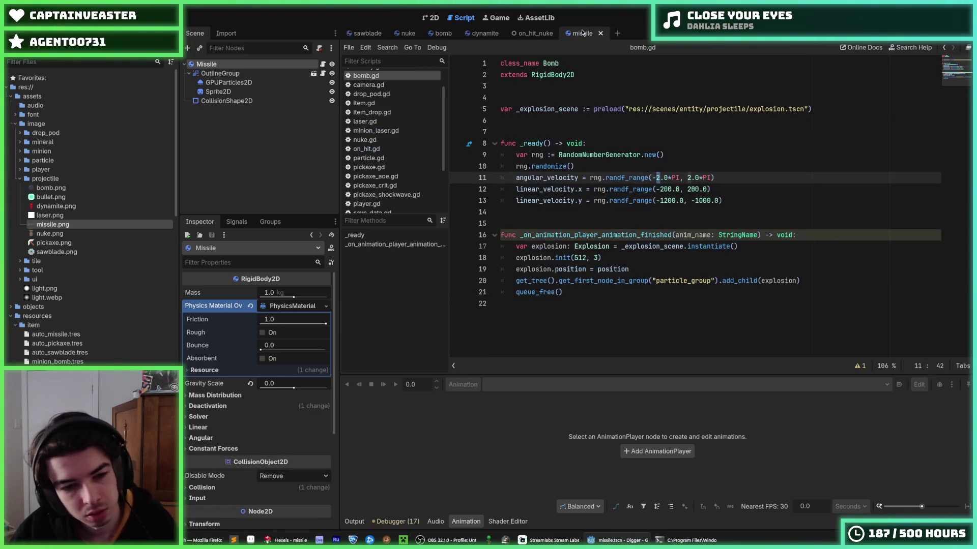
{"action": "left_click", "coordinate": [358, 34]}
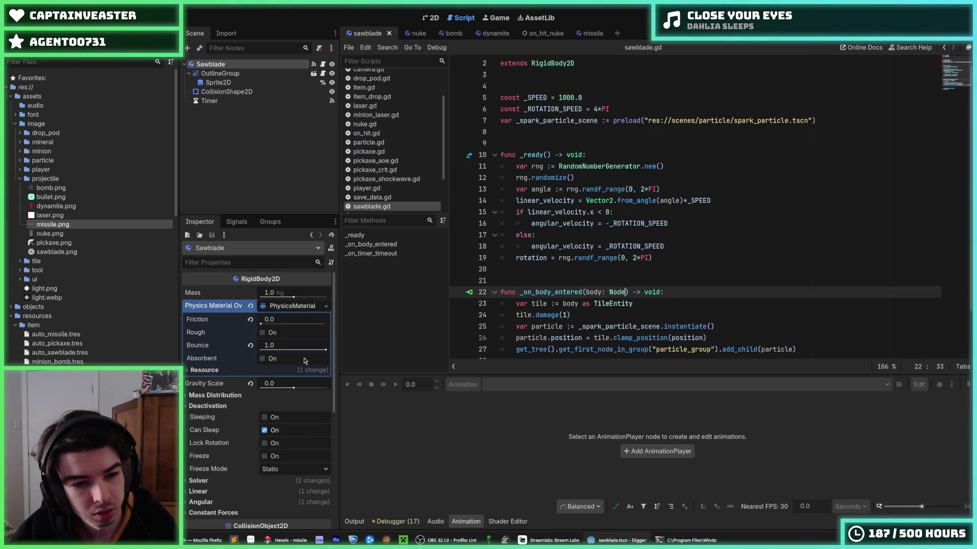
{"action": "left_click", "coordinate": [583, 33]}
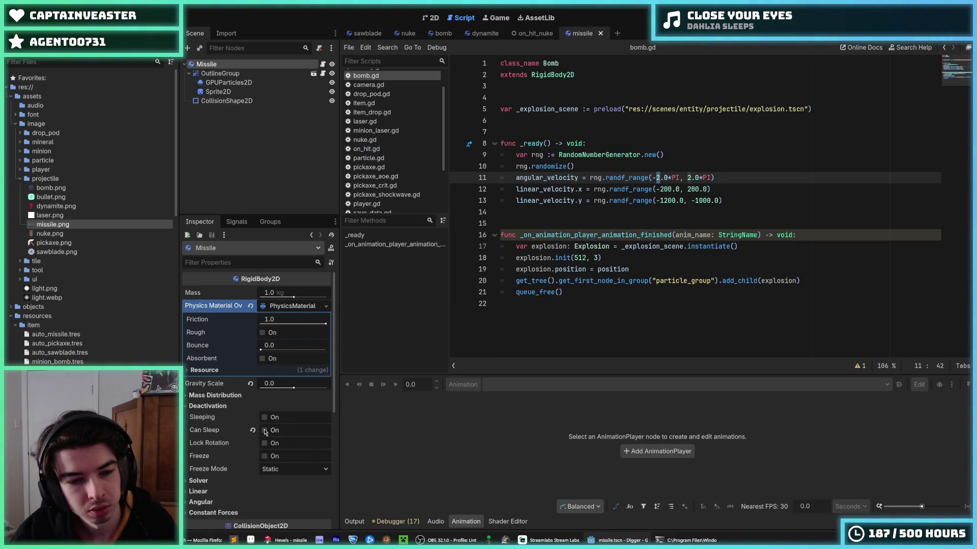
{"action": "left_click", "coordinate": [358, 34]}
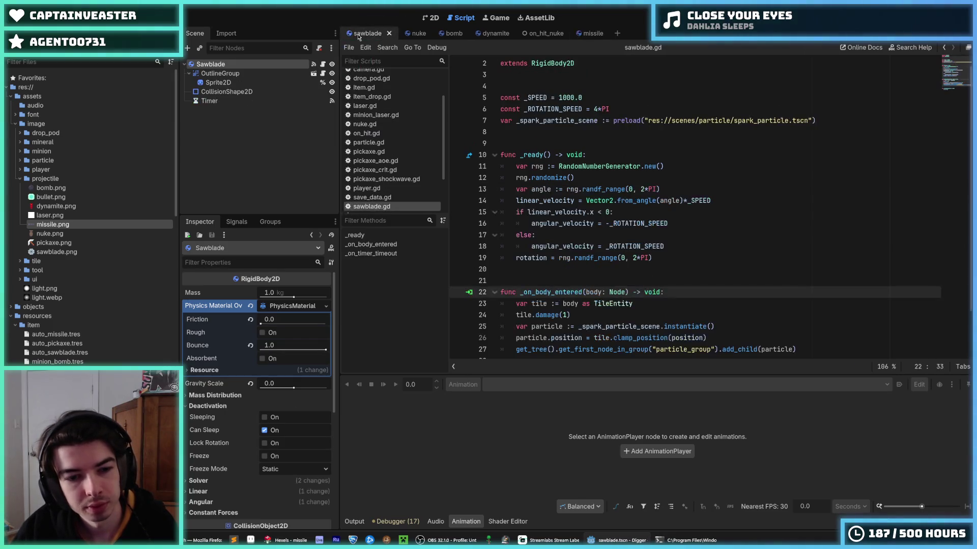
{"action": "left_click", "coordinate": [411, 34]}
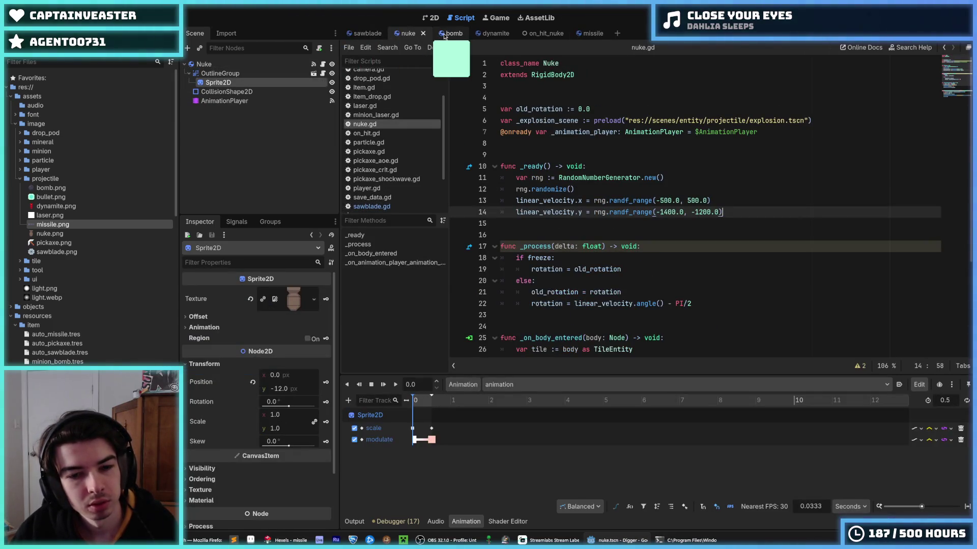
{"action": "left_click", "coordinate": [360, 34]}
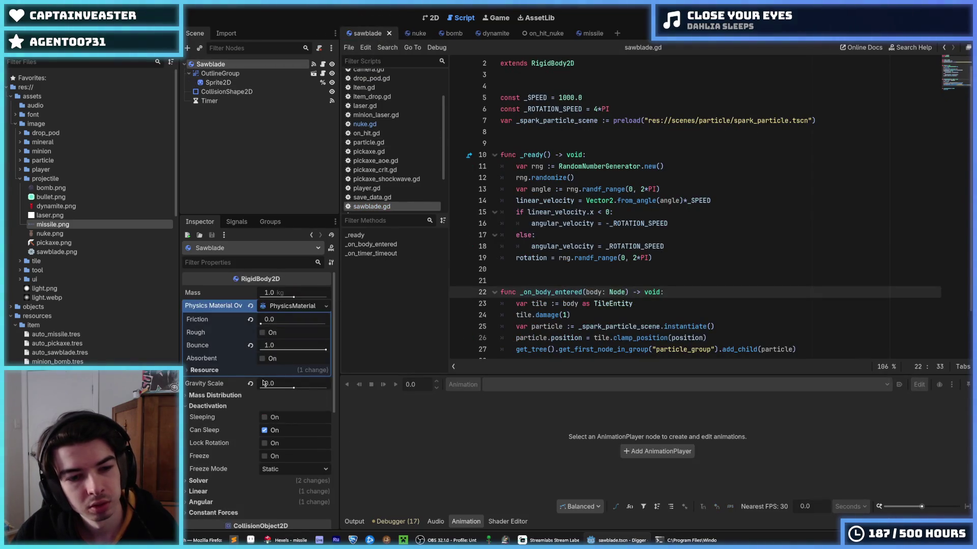
In the Missile scene, place the caret on empty line 14 of bomb.gd and save
{"action": "mouse_move", "coordinate": [216, 431]}
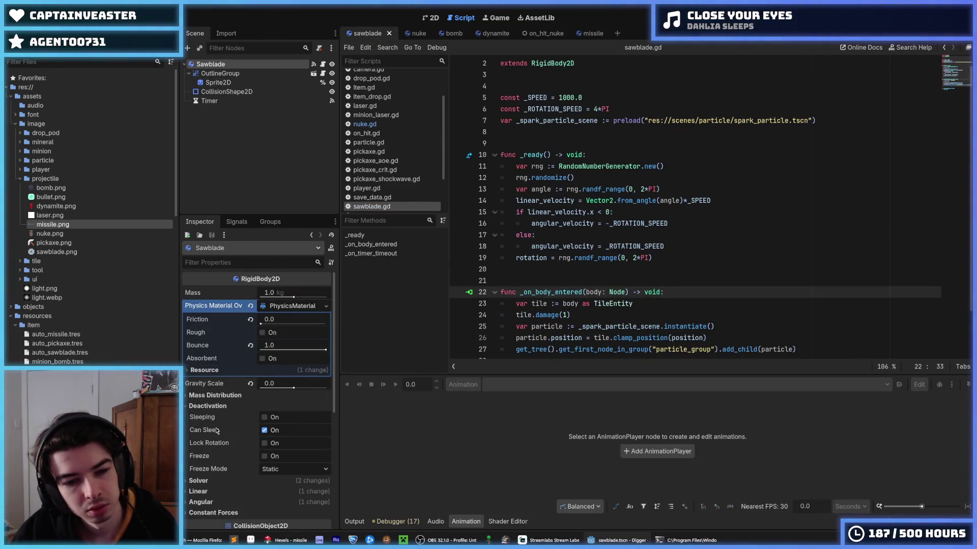
{"action": "left_click", "coordinate": [590, 33]}
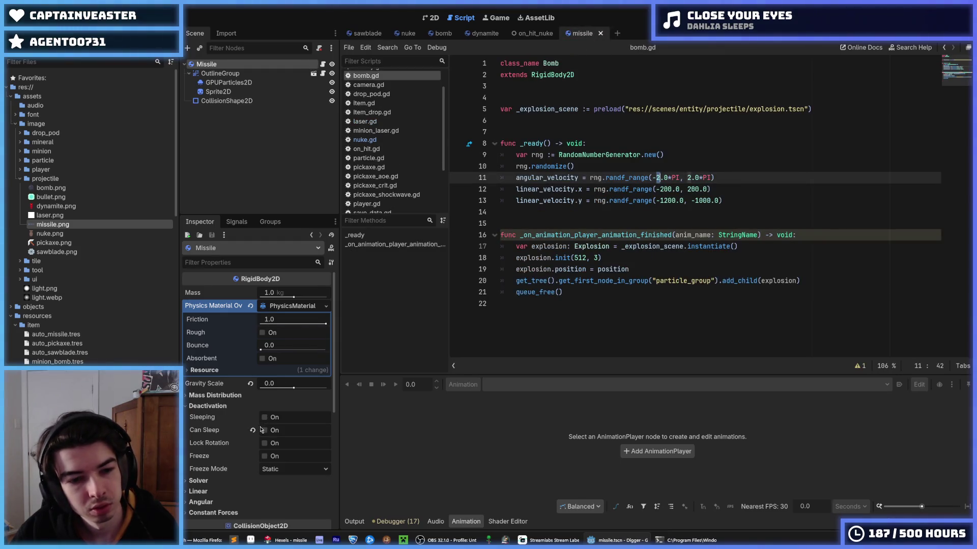
{"action": "left_click", "coordinate": [656, 209]}
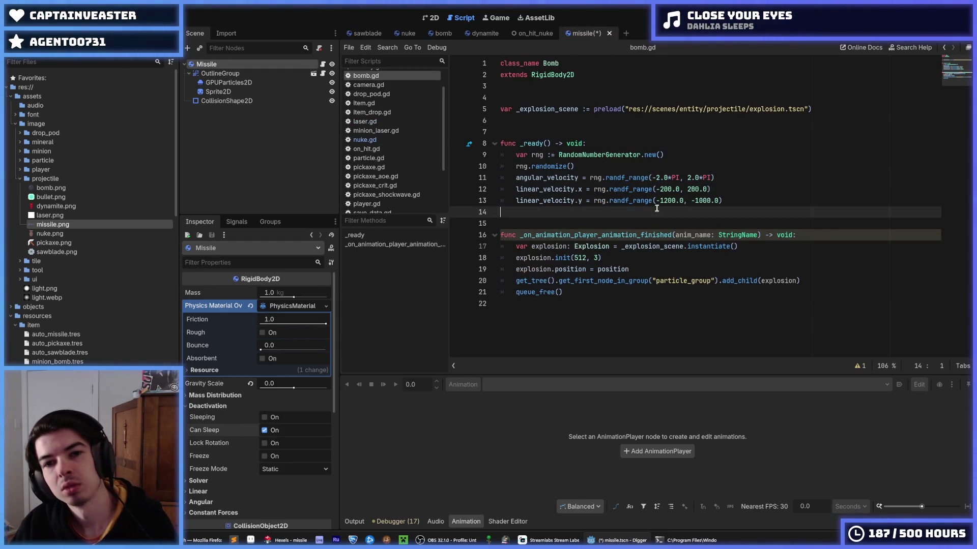
{"action": "key", "text": "ctrl+s"}
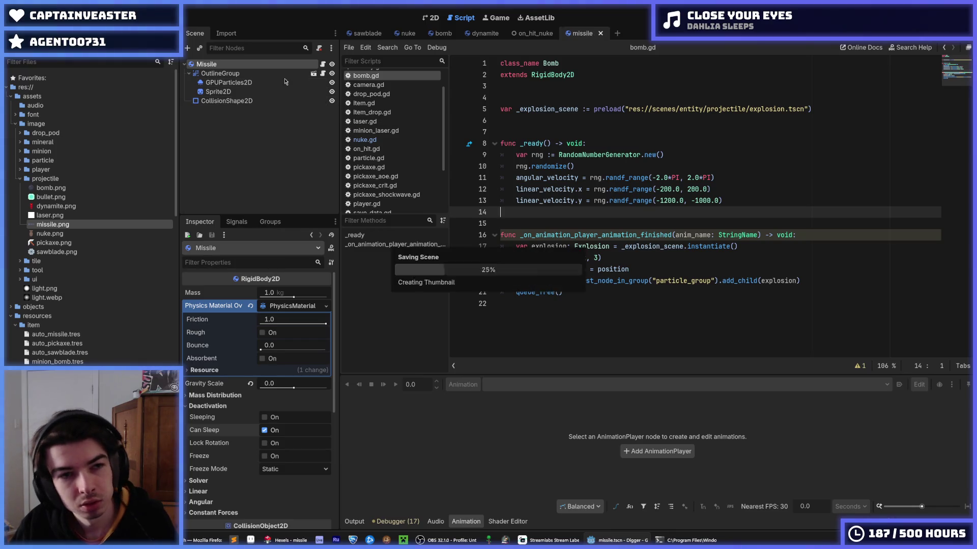
{"action": "right_click", "coordinate": [254, 67]}
Detach the bomb script from the Missile node and attach a new missile.gd script
{"action": "left_click", "coordinate": [307, 162]}
{"action": "right_click", "coordinate": [297, 63]}
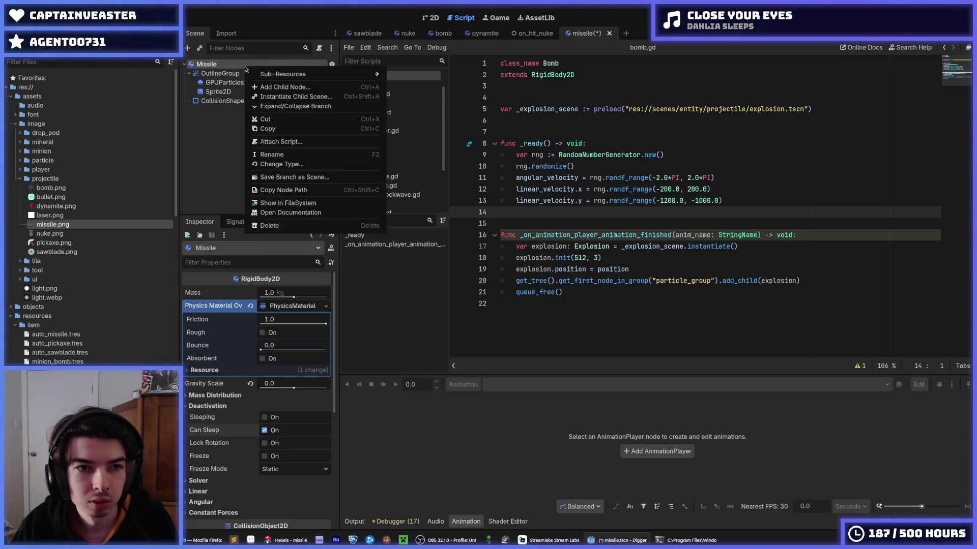
{"action": "left_click", "coordinate": [281, 141]}
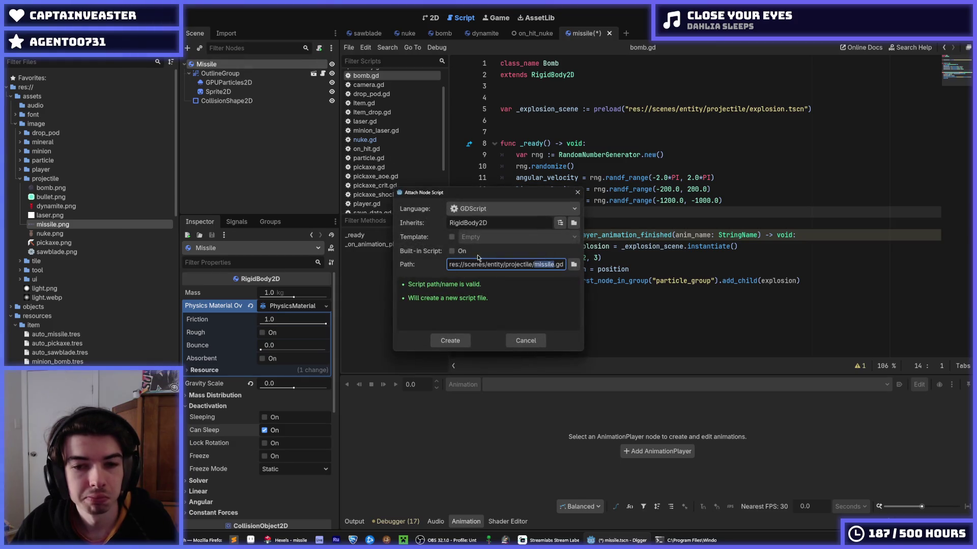
{"action": "left_click", "coordinate": [444, 344]}
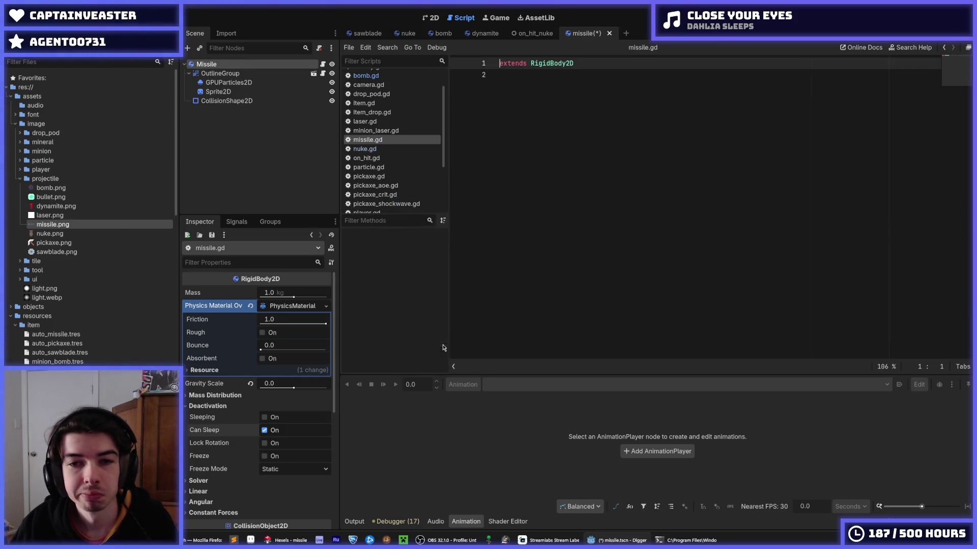
Copy all of bomb.gd into missile.gd and delete the Bomb class name on line 1
{"action": "left_click", "coordinate": [532, 34]}
{"action": "left_click", "coordinate": [441, 33]}
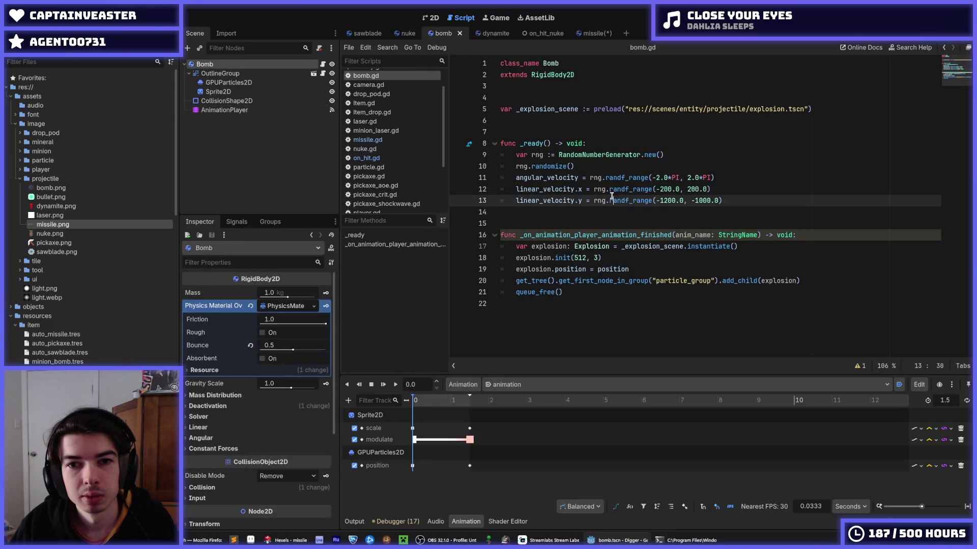
{"action": "key", "text": "ctrl+a"}
{"action": "key", "text": "ctrl+c"}
{"action": "left_click", "coordinate": [592, 33]}
{"action": "key", "text": "ctrl+a"}
{"action": "key", "text": "ctrl+v"}
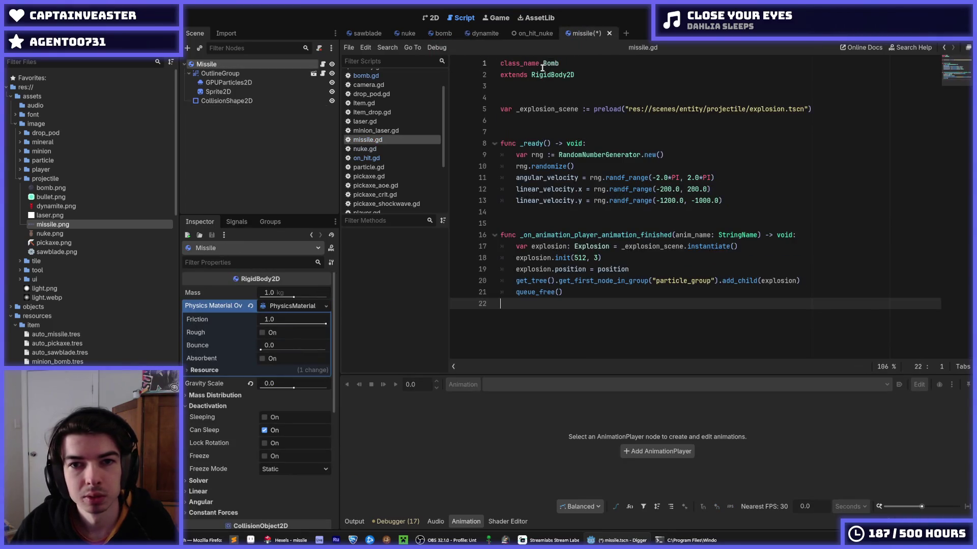
{"action": "double_click", "coordinate": [552, 64]}
{"action": "key", "text": "BackSpace"}
{"action": "type", "text": "Missile"}
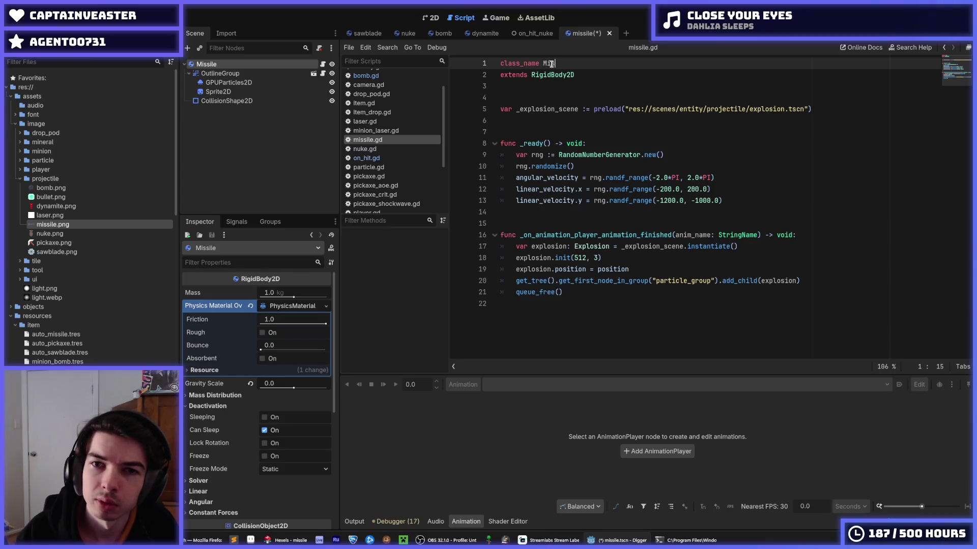
Delete the random vertical linear_velocity.y line 13 from missile.gd and save
{"action": "triple_click", "coordinate": [562, 108]}
{"action": "left_click", "coordinate": [656, 178]}
{"action": "left_click", "coordinate": [731, 191]}
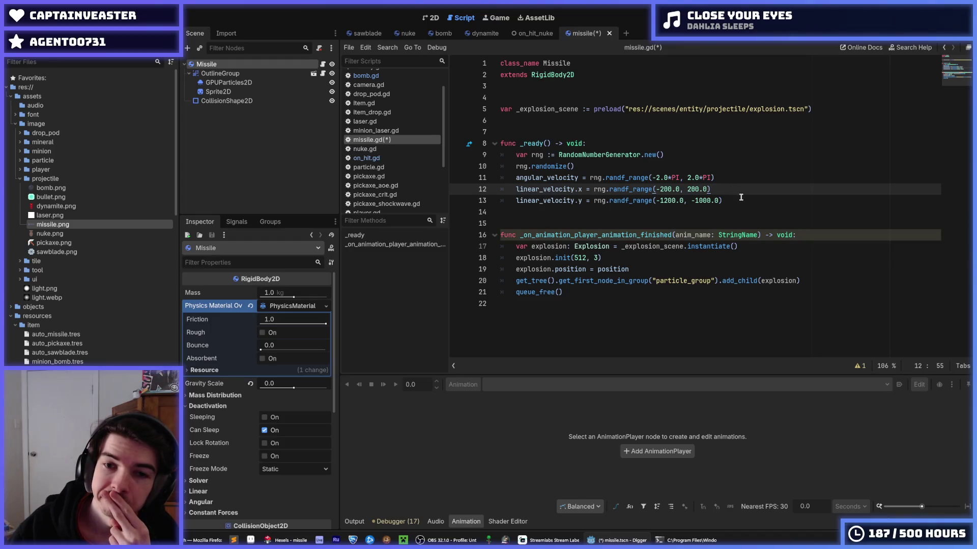
{"action": "left_click_drag", "start_coordinate": [741, 200], "coordinate": [440, 199]}
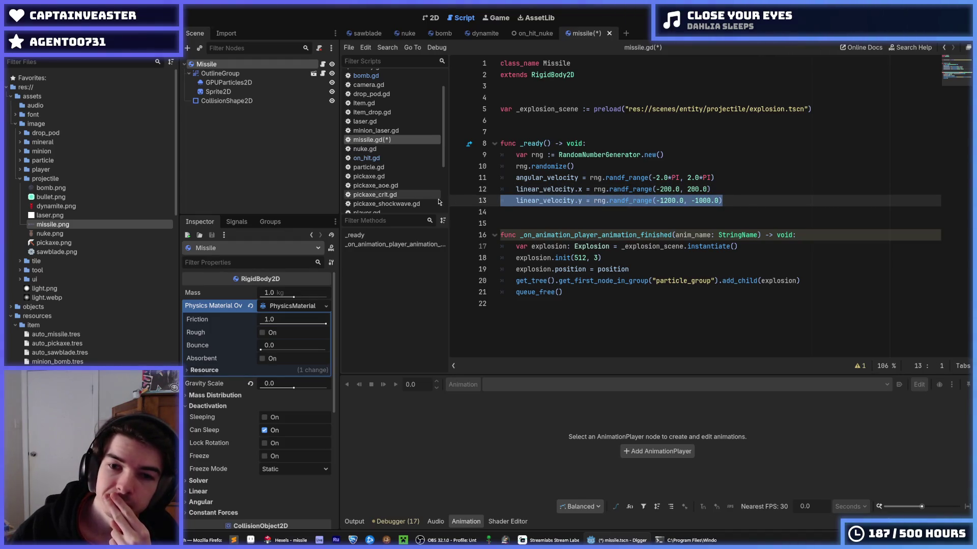
{"action": "key", "text": "BackSpace"}
{"action": "key", "text": "BackSpace"}
{"action": "key", "text": "ctrl+s"}
Copy the speed-based linear_velocity line from sawblade.gd for reuse in the missile script
{"action": "left_click", "coordinate": [359, 34]}
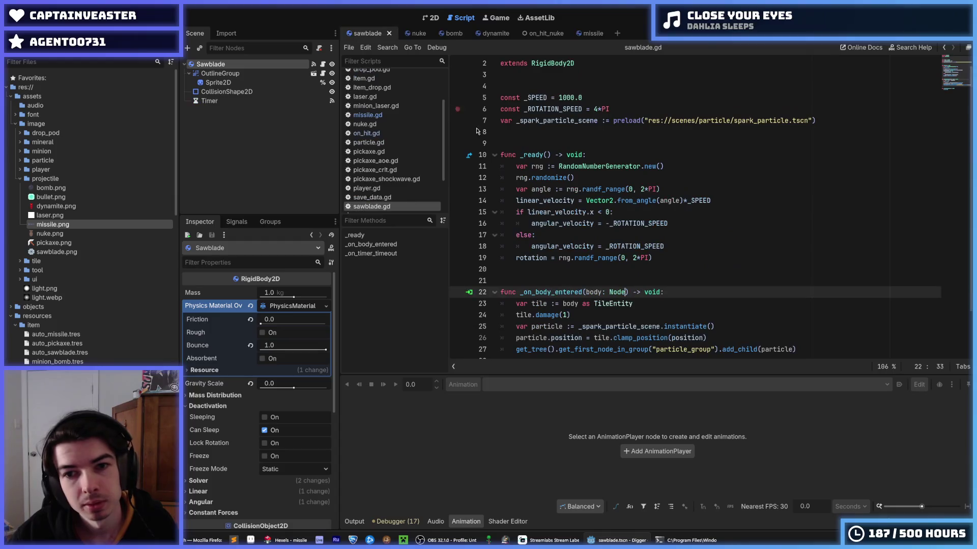
{"action": "left_click", "coordinate": [672, 256]}
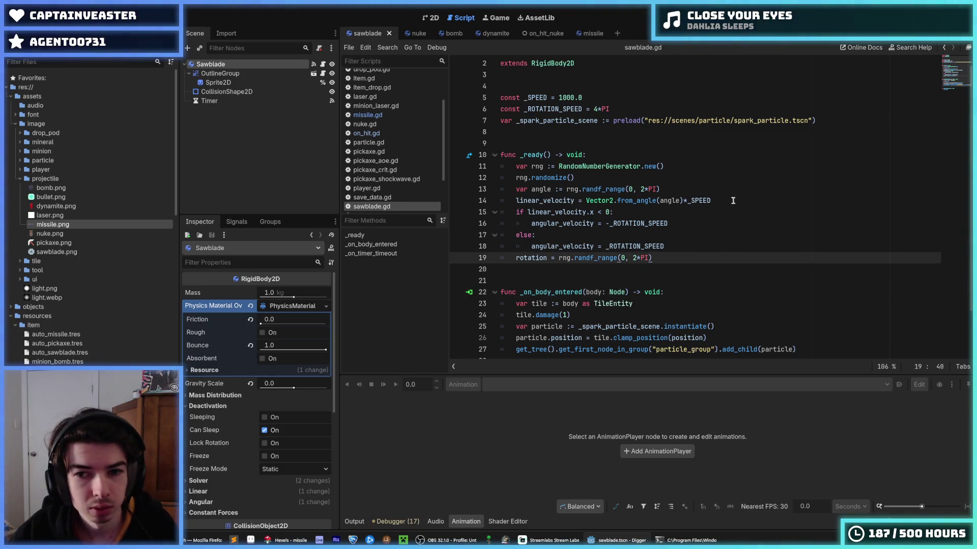
{"action": "left_click_drag", "start_coordinate": [733, 201], "coordinate": [512, 204]}
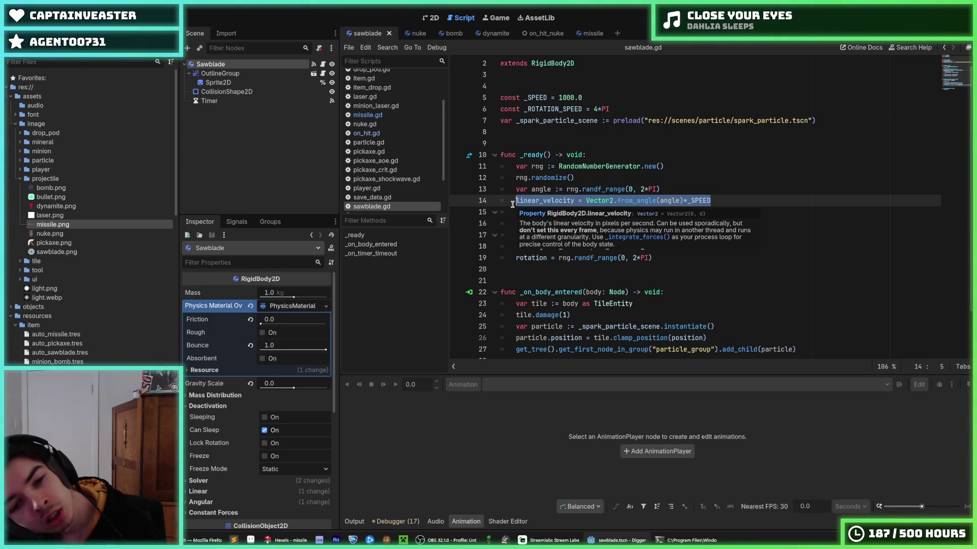
{"action": "left_click", "coordinate": [614, 171]}
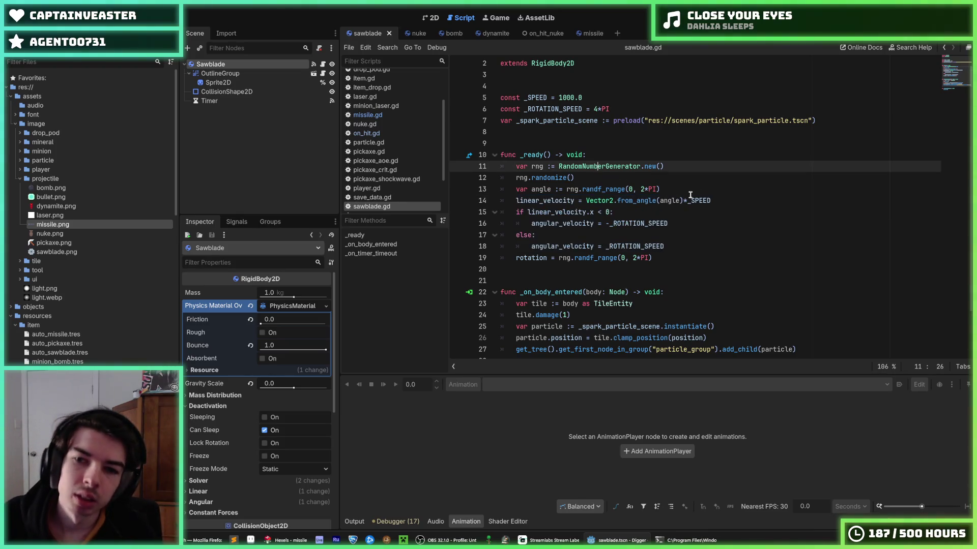
{"action": "mouse_move", "coordinate": [712, 201]}
{"action": "left_mouse_down"}
{"action": "mouse_move", "coordinate": [555, 191]}
{"action": "mouse_move", "coordinate": [514, 199]}
{"action": "left_mouse_up"}
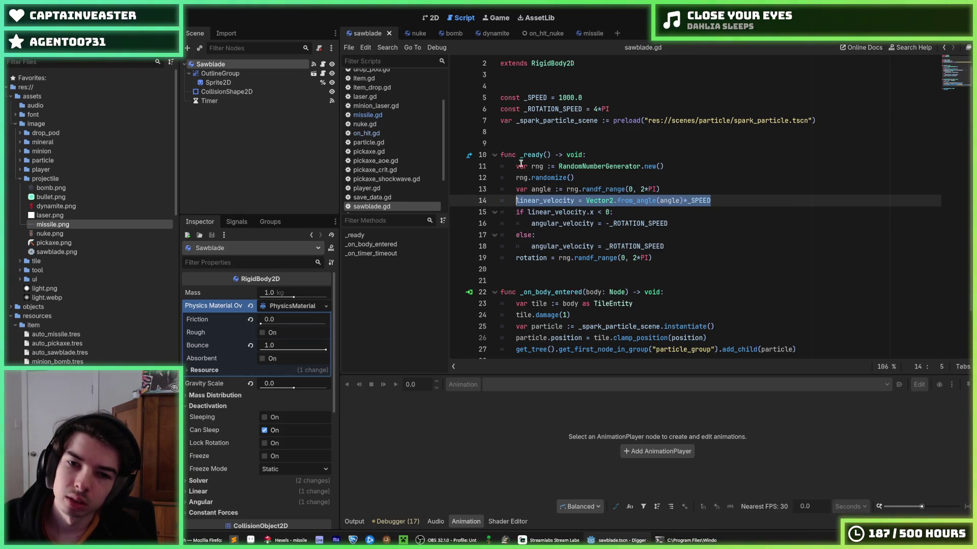
{"action": "left_click", "coordinate": [590, 33]}
Replace the angular and horizontal velocity lines with the speed-based line and add const _SPEED = 1000.0 on line 5
{"action": "left_click_drag", "start_coordinate": [727, 188], "coordinate": [519, 180]}
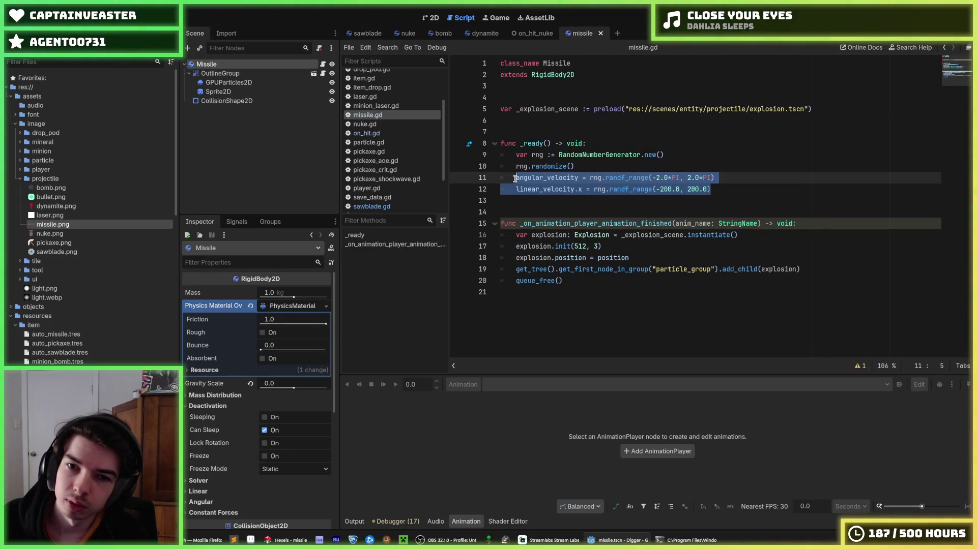
{"action": "key", "text": "ctrl+v"}
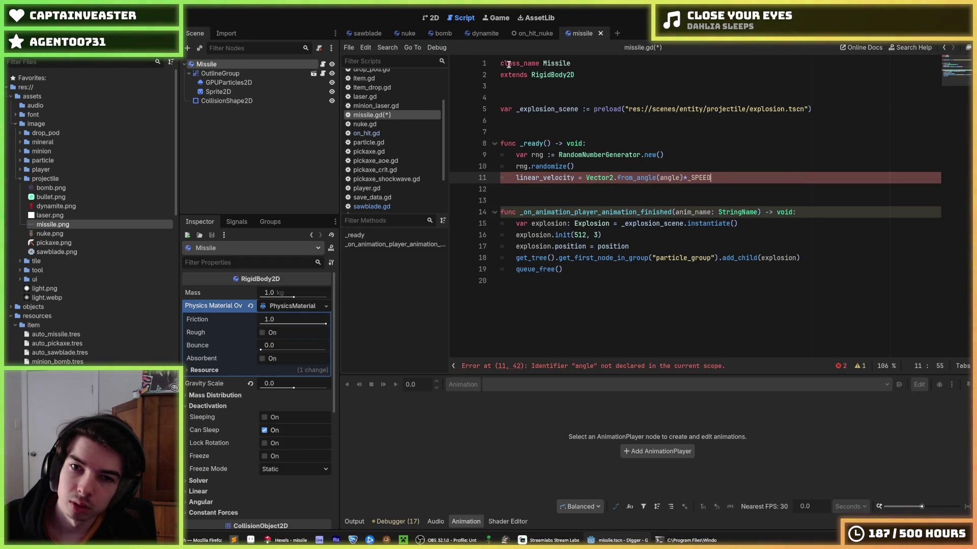
{"action": "left_click", "coordinate": [364, 33]}
{"action": "left_click_drag", "start_coordinate": [583, 98], "coordinate": [464, 98]}
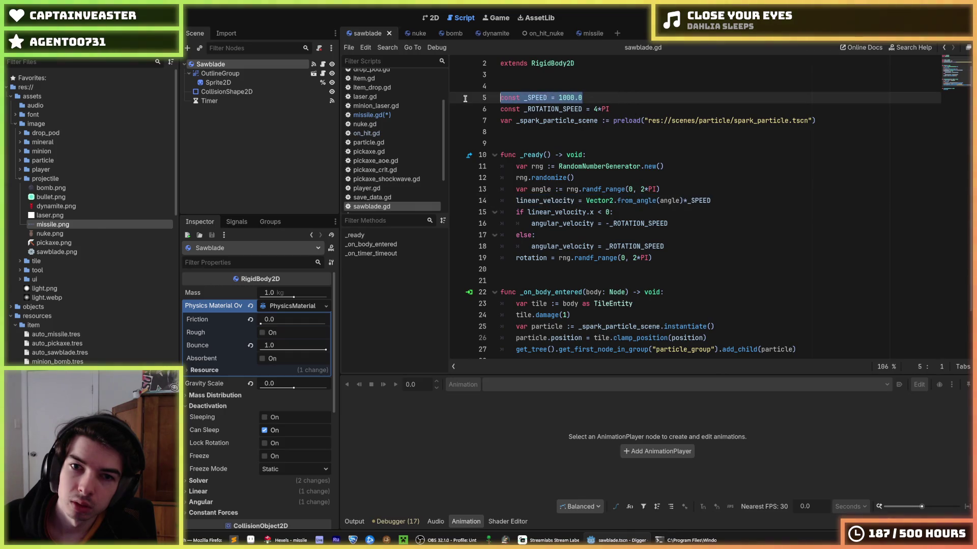
{"action": "left_click", "coordinate": [583, 33]}
{"action": "left_click", "coordinate": [555, 98]}
{"action": "key", "text": "Return"}
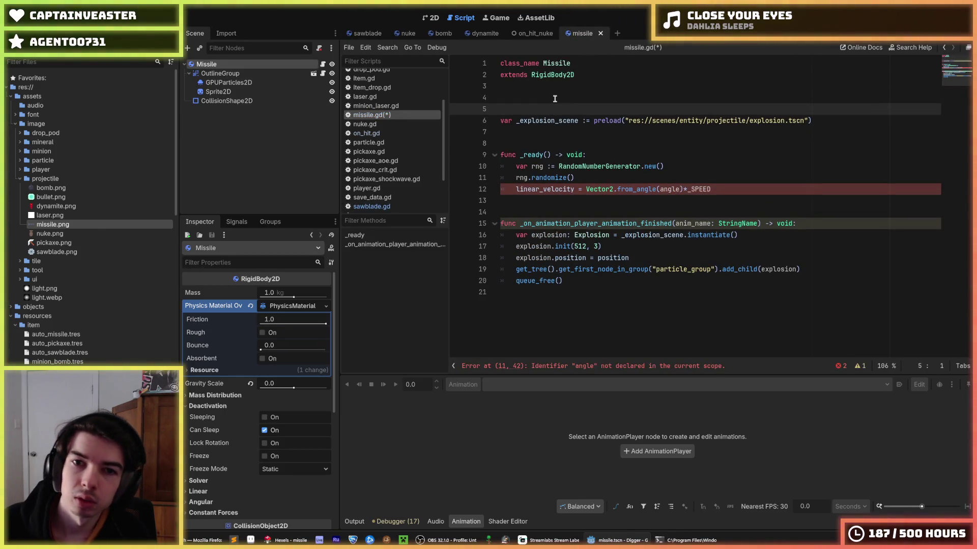
{"action": "key", "text": "ctrl+v"}
Add 'rotation = linear_velocity' above the velocity line and copy sawblade's rng.randf_range(0, 2*PI) expression
{"action": "left_click", "coordinate": [739, 189]}
{"action": "key", "text": "Return"}
{"action": "type", "text": "r"}
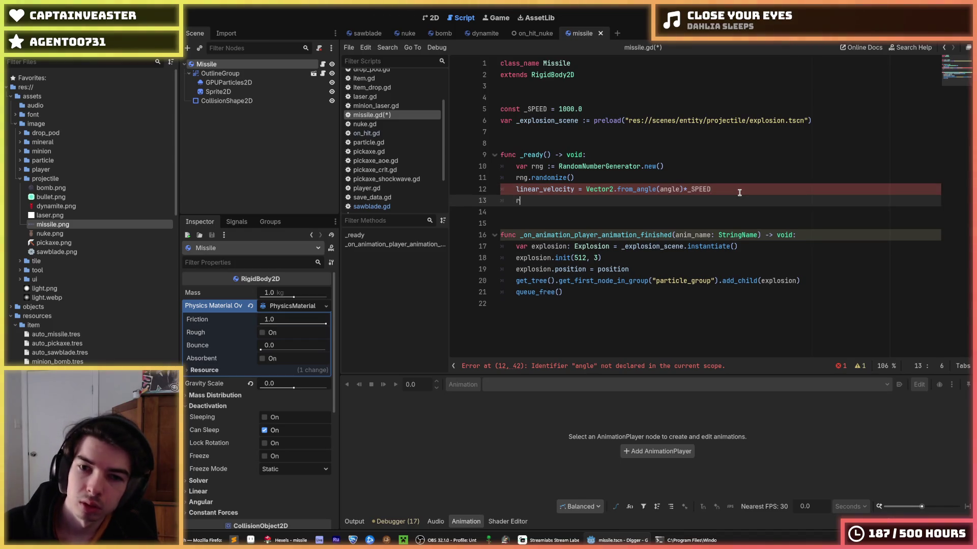
{"action": "type", "text": "otation = linear"}
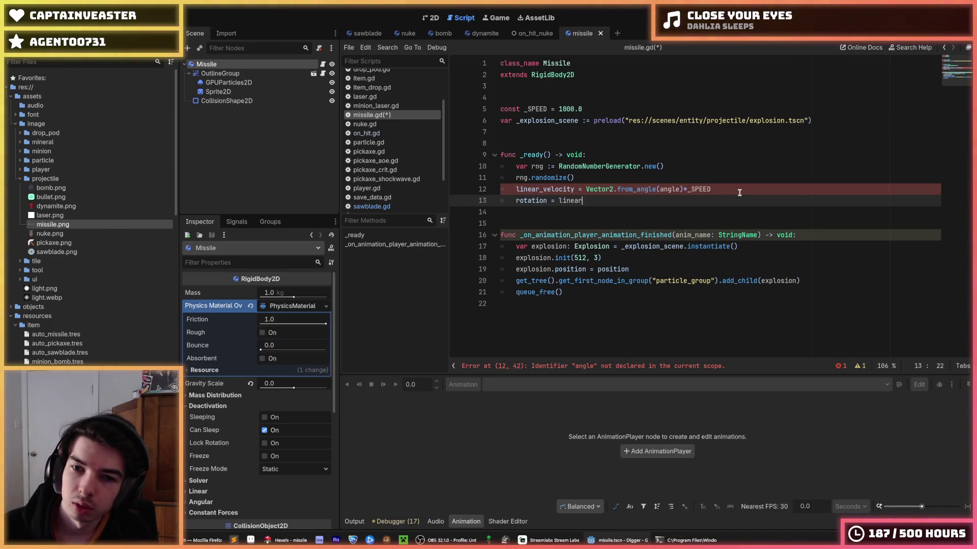
{"action": "type", "text": "_velocity"}
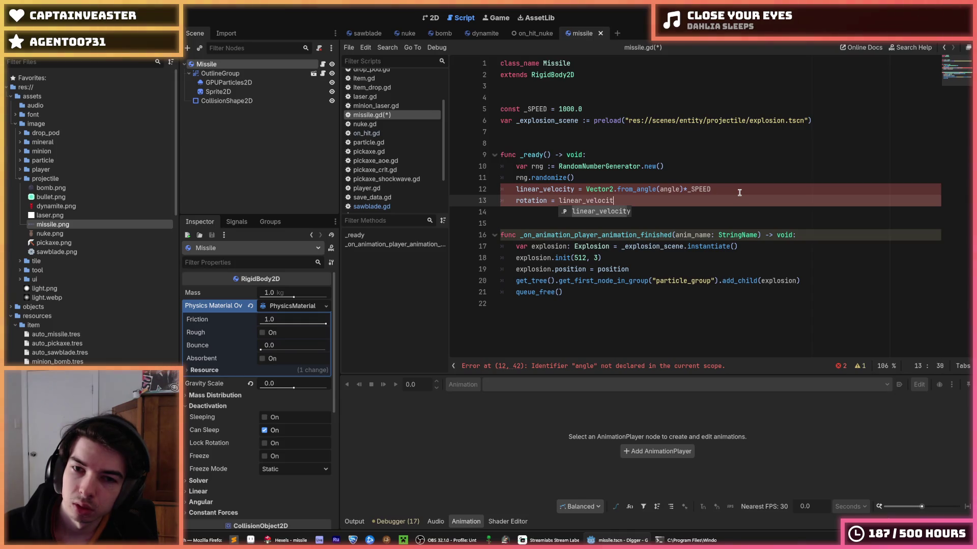
{"action": "key", "text": "alt+Up"}
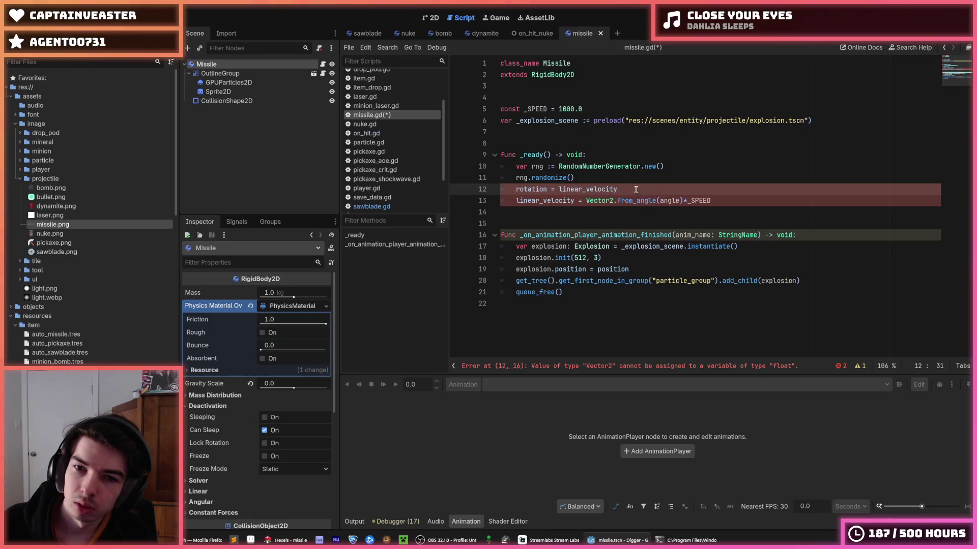
{"action": "left_click", "coordinate": [366, 33]}
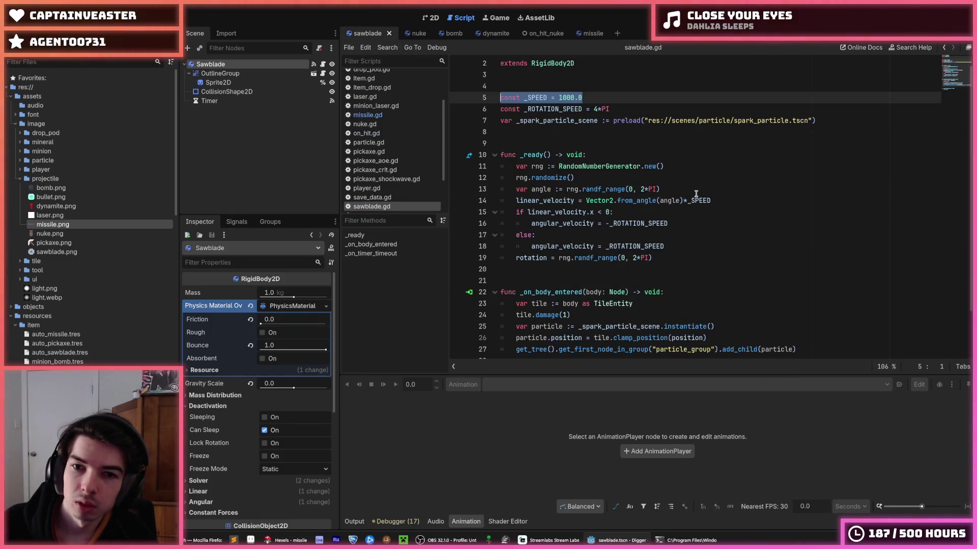
{"action": "left_click_drag", "start_coordinate": [660, 189], "coordinate": [566, 189]}
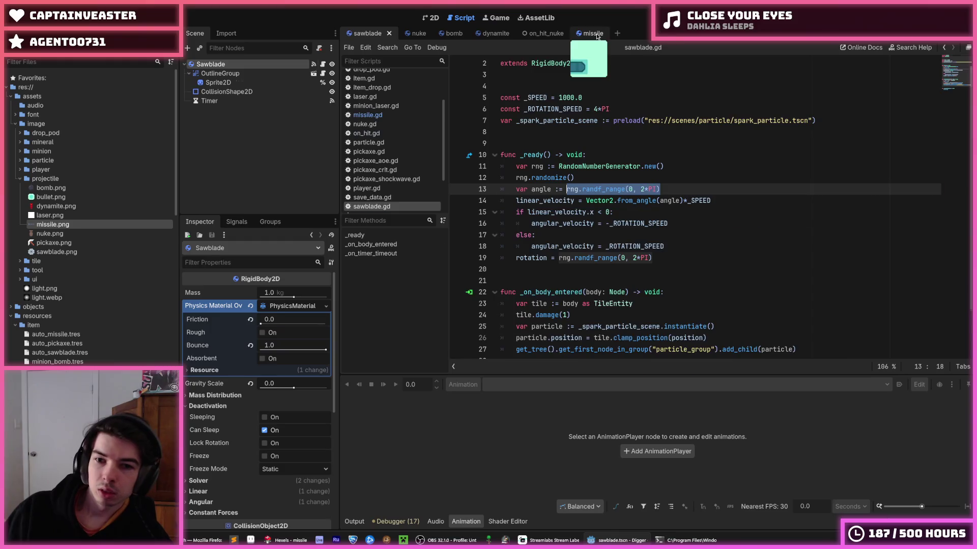
Set rotation to rng.randf_range(0, 2*PI) instead of linear_velocity on line 12
{"action": "left_click", "coordinate": [592, 34]}
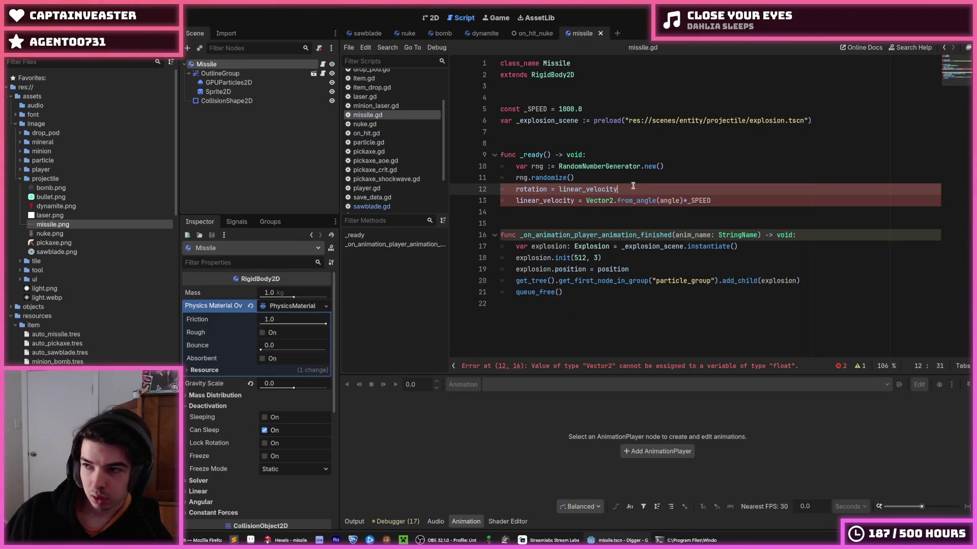
{"action": "left_click_drag", "start_coordinate": [632, 187], "coordinate": [557, 189]}
{"action": "key", "text": "ctrl+v"}
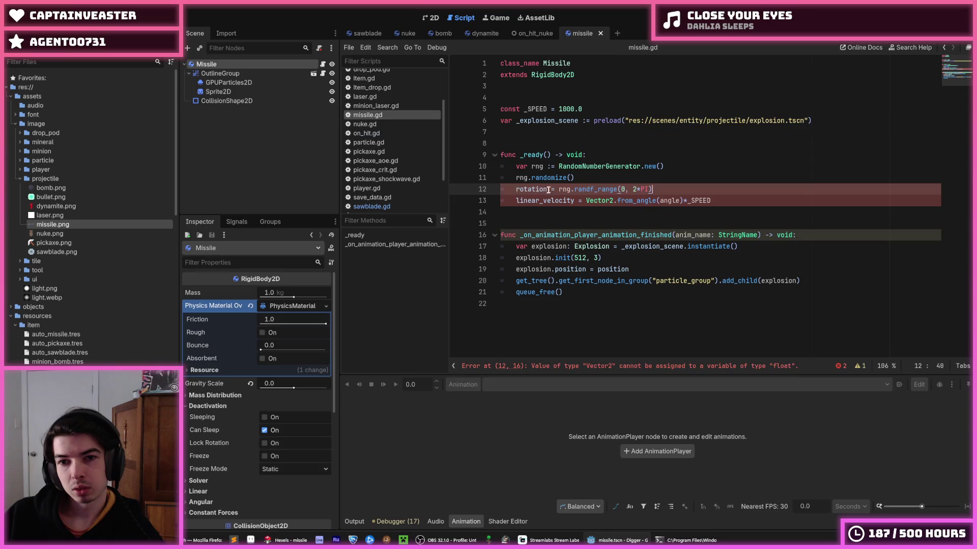
{"action": "double_click", "coordinate": [533, 189]}
Replace the undeclared 'angle' with 'rotation' in Vector2.from_angle on line 13 and save missile.gd
{"action": "left_click", "coordinate": [662, 200]}
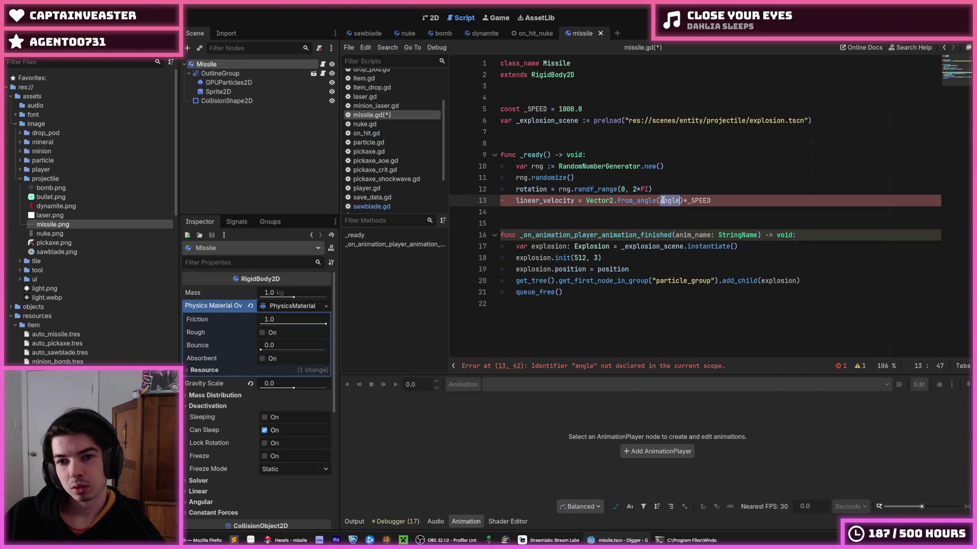
{"action": "left_click", "coordinate": [676, 201]}
{"action": "double_click", "coordinate": [668, 200]}
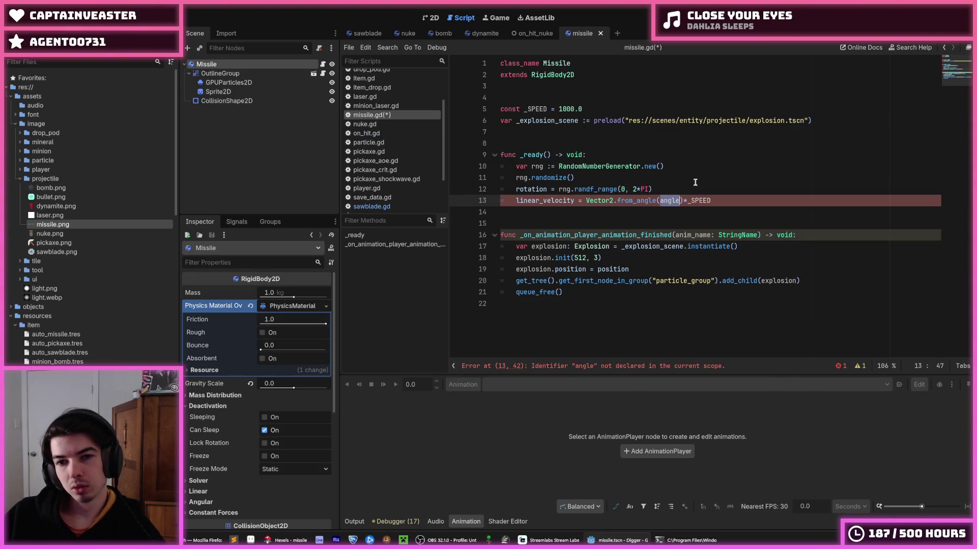
{"action": "type", "text": "rotation"}
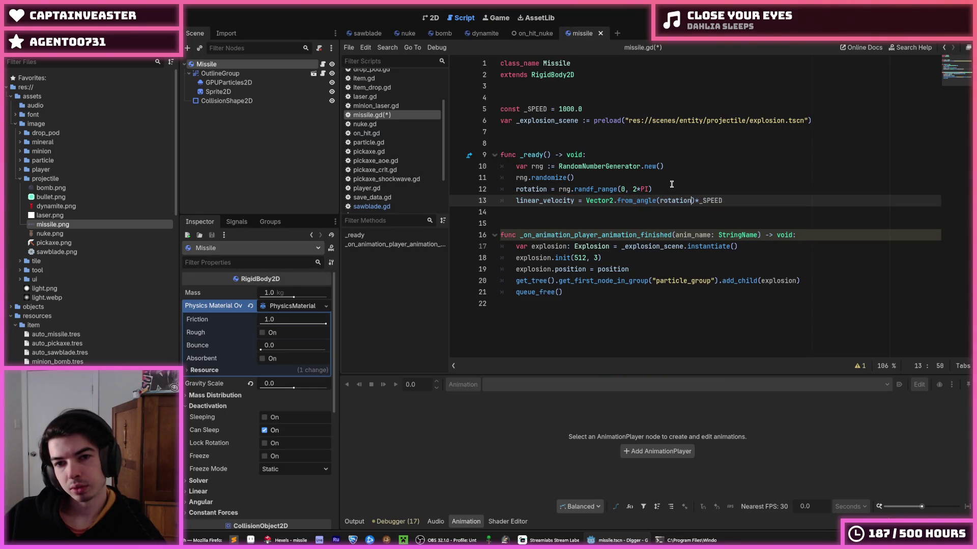
{"action": "key", "text": "ctrl+z"}
{"action": "left_click", "coordinate": [558, 189]}
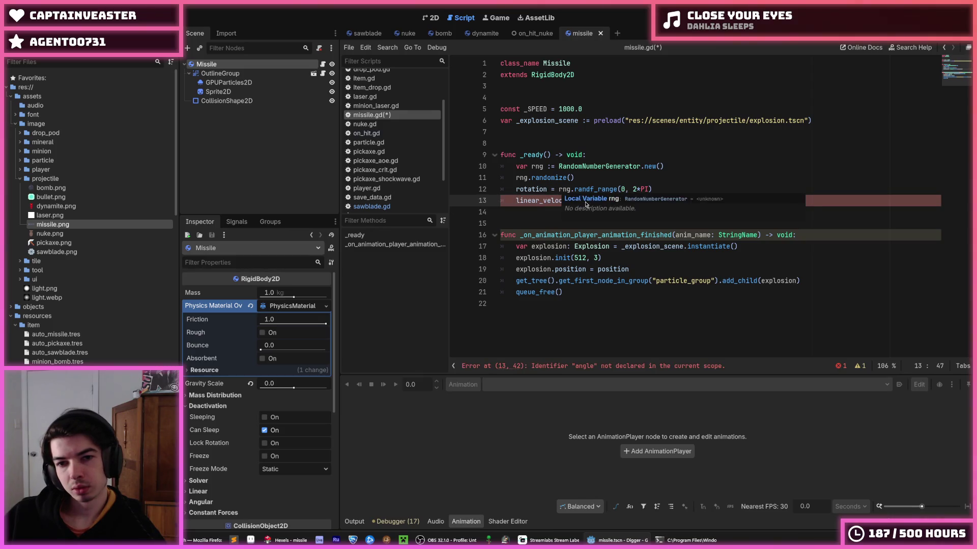
{"action": "key", "text": "ctrl+y"}
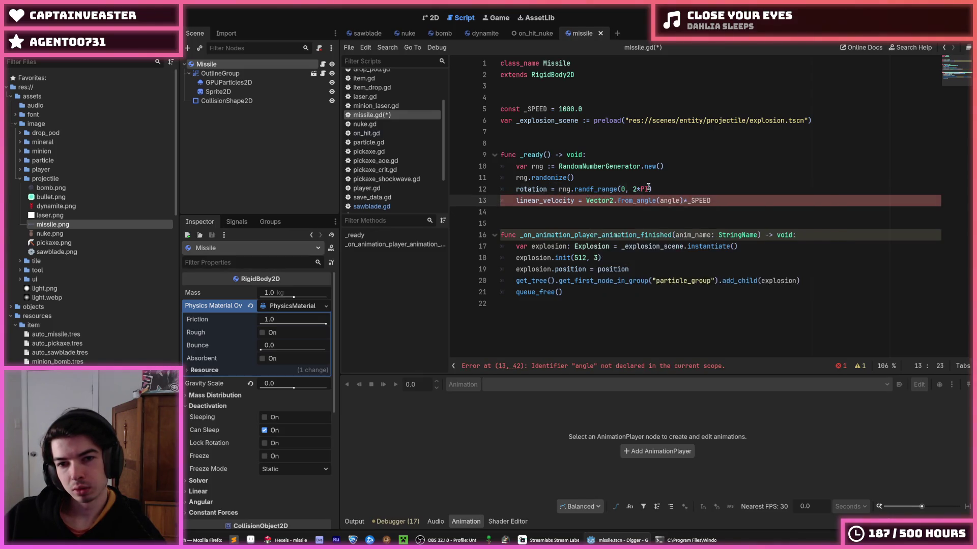
{"action": "left_click", "coordinate": [696, 190]}
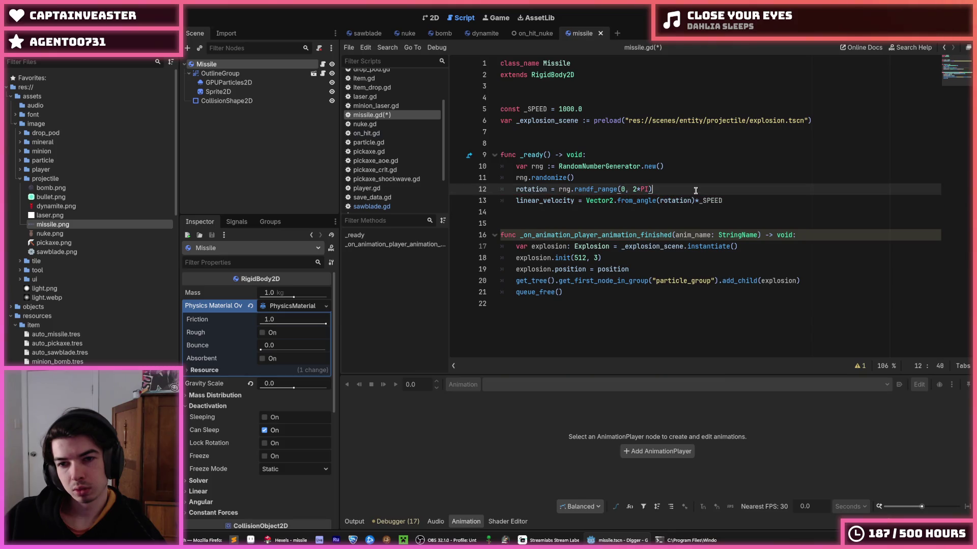
{"action": "left_click", "coordinate": [739, 203]}
{"action": "key", "text": "ctrl+s"}
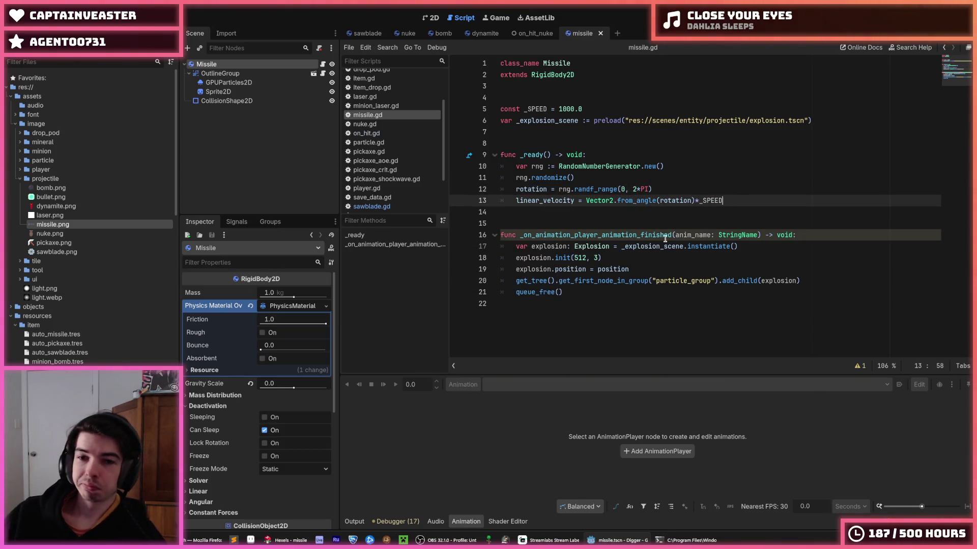
{"action": "left_click", "coordinate": [625, 294]}
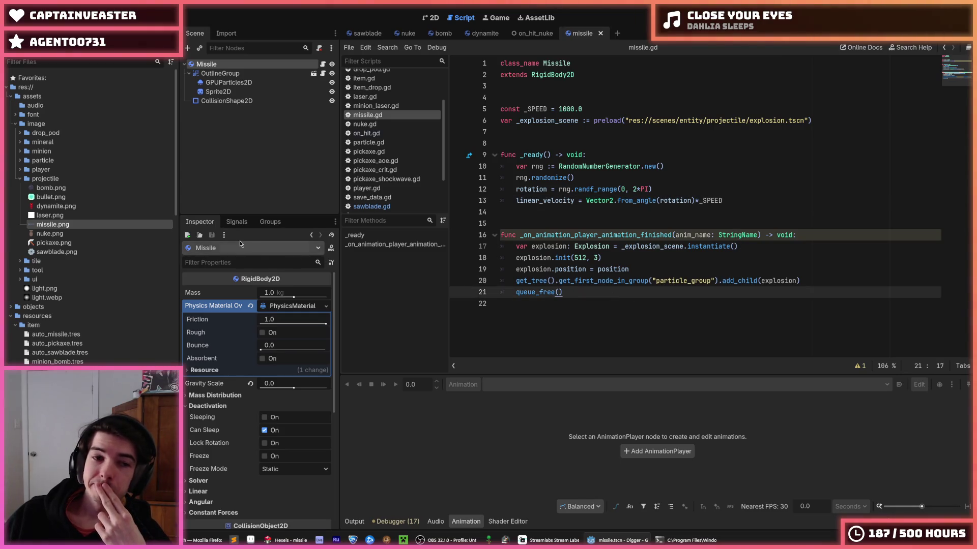
Enable Contact Monitor under Solver with Max Contacts Reported set to 1, then save the missile scene
{"action": "left_click", "coordinate": [237, 222]}
{"action": "left_click", "coordinate": [199, 222]}
{"action": "scroll", "coordinate": [215, 337], "scroll_direction": "down", "scroll_amount": 5}
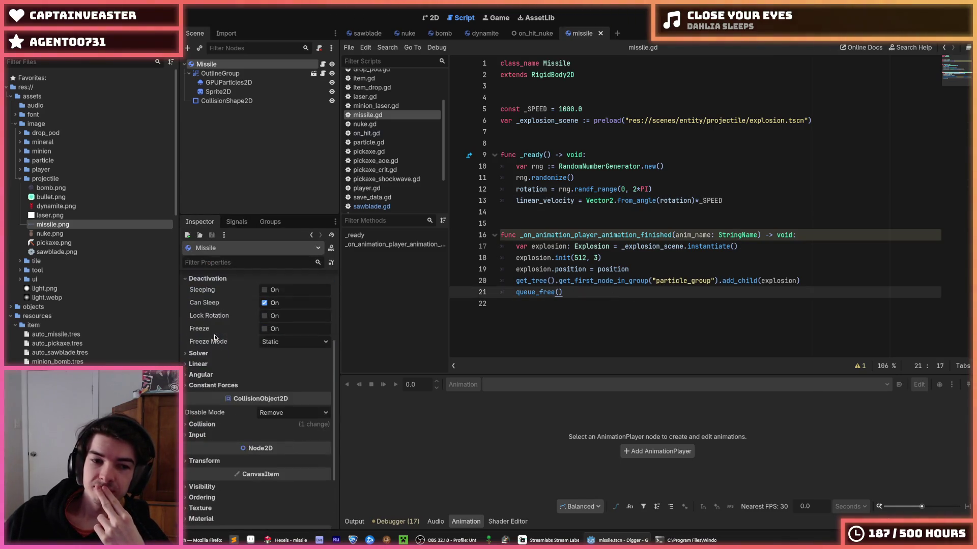
{"action": "scroll", "coordinate": [216, 356], "scroll_direction": "down", "scroll_amount": 3}
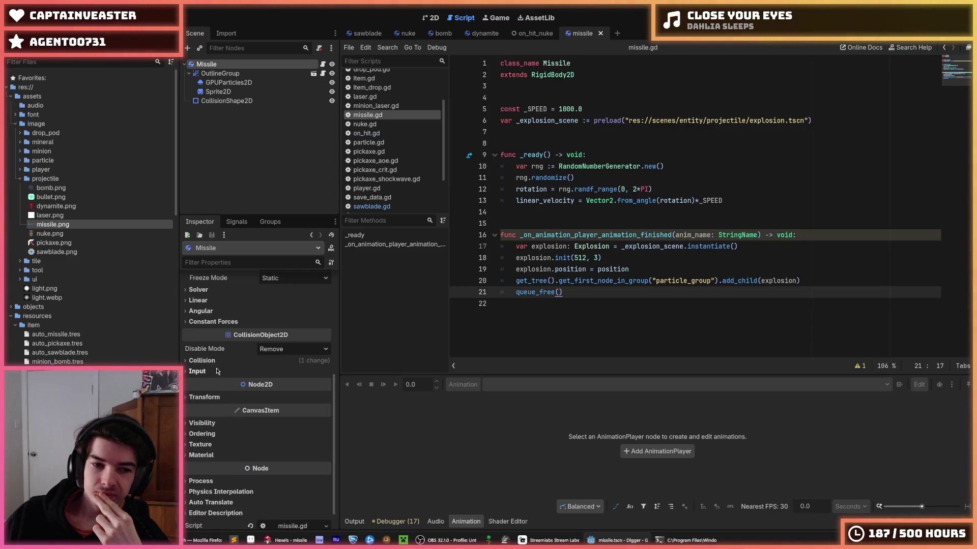
{"action": "scroll", "coordinate": [217, 371], "scroll_direction": "up", "scroll_amount": 3}
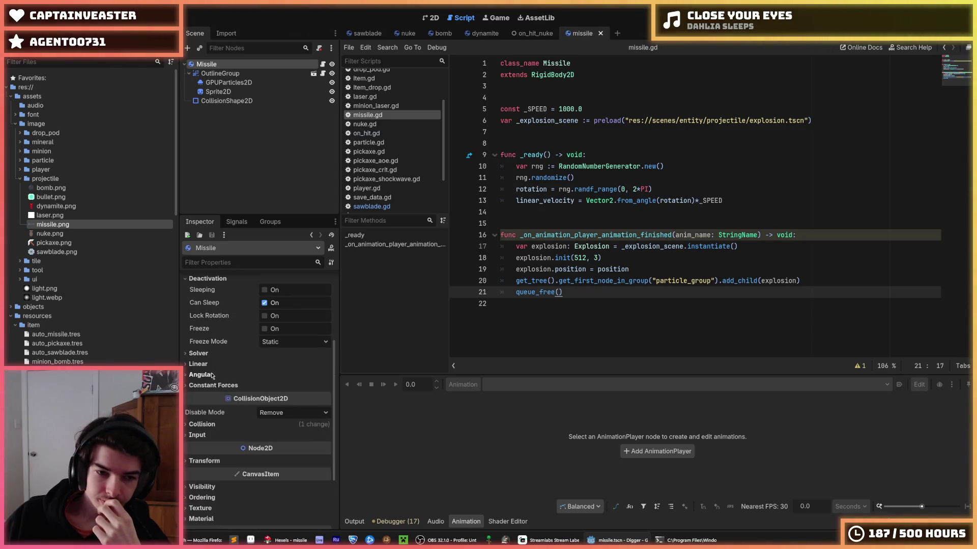
{"action": "left_click", "coordinate": [208, 364]}
{"action": "left_click", "coordinate": [207, 354]}
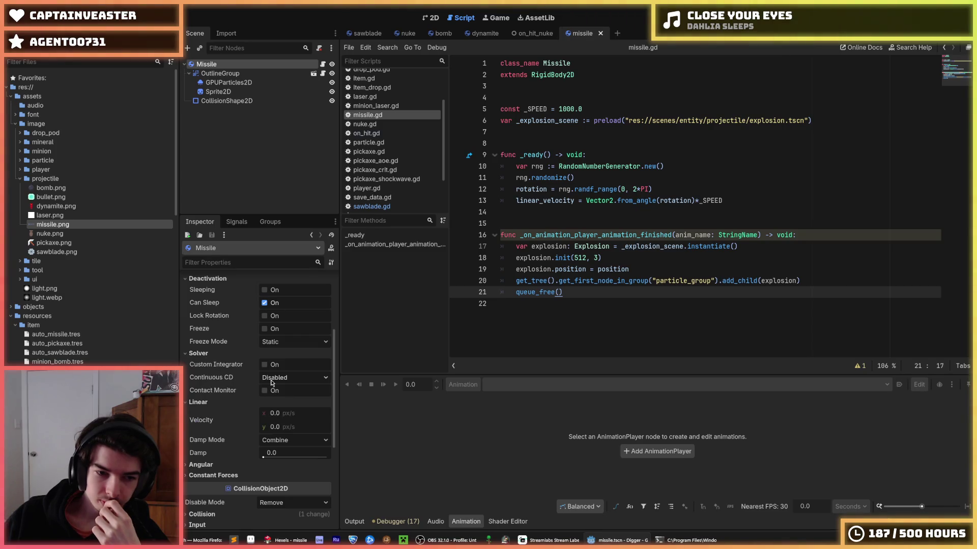
{"action": "left_click", "coordinate": [264, 391]}
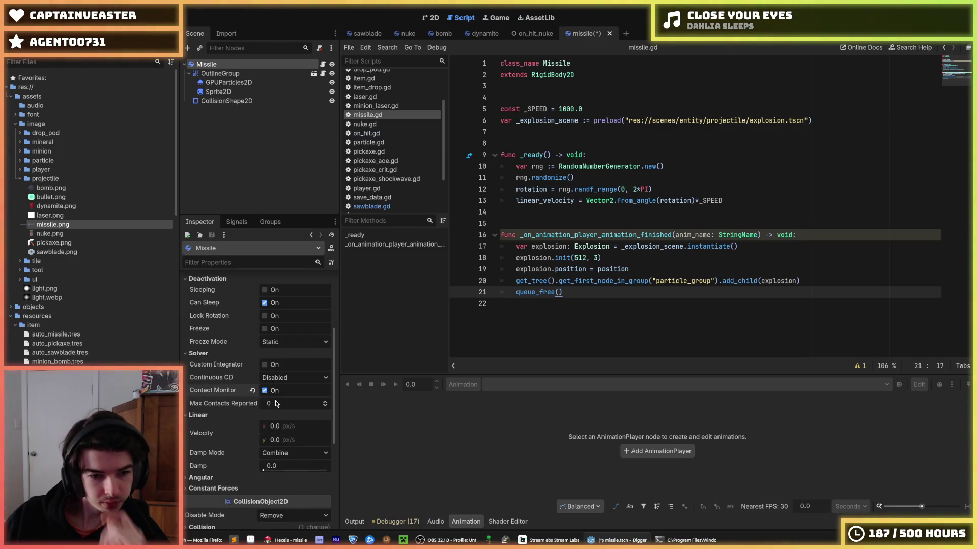
{"action": "left_click", "coordinate": [276, 404]}
{"action": "type", "text": "1"}
{"action": "key", "text": "ctrl+s"}
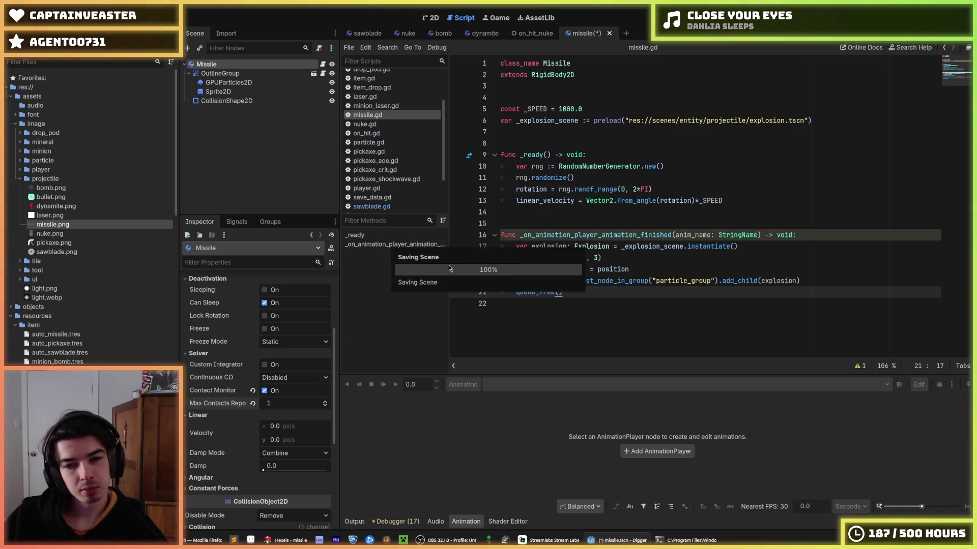
Connect the Missile's body_entered signal to the script, creating _on_body_entered, and save
{"action": "left_click", "coordinate": [236, 222]}
{"action": "right_click", "coordinate": [223, 263]}
{"action": "left_click", "coordinate": [249, 271]}
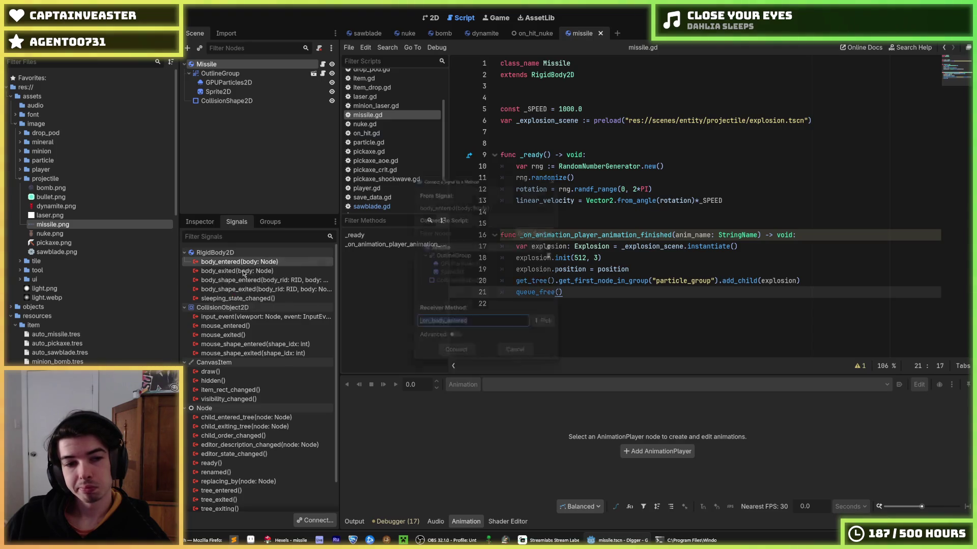
{"action": "left_click", "coordinate": [450, 356]}
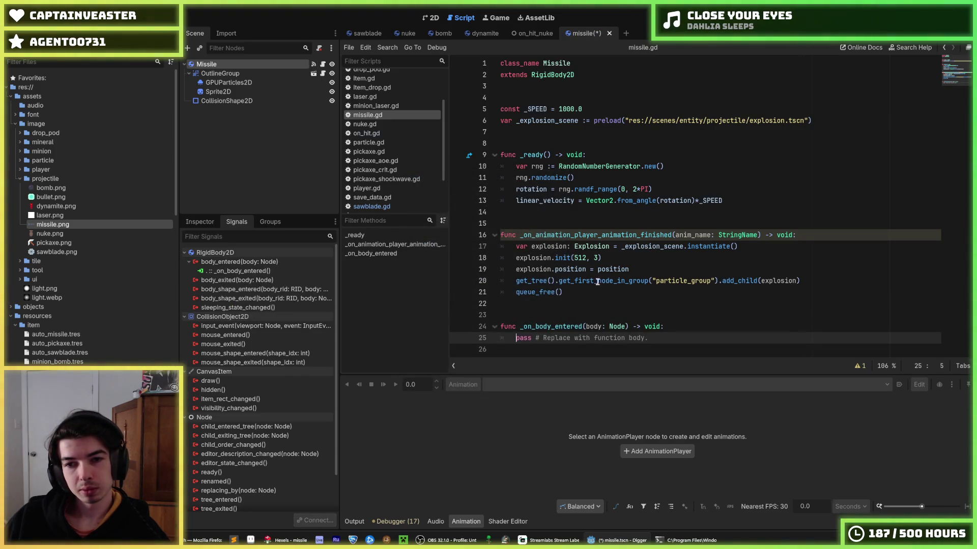
{"action": "left_click", "coordinate": [586, 224]}
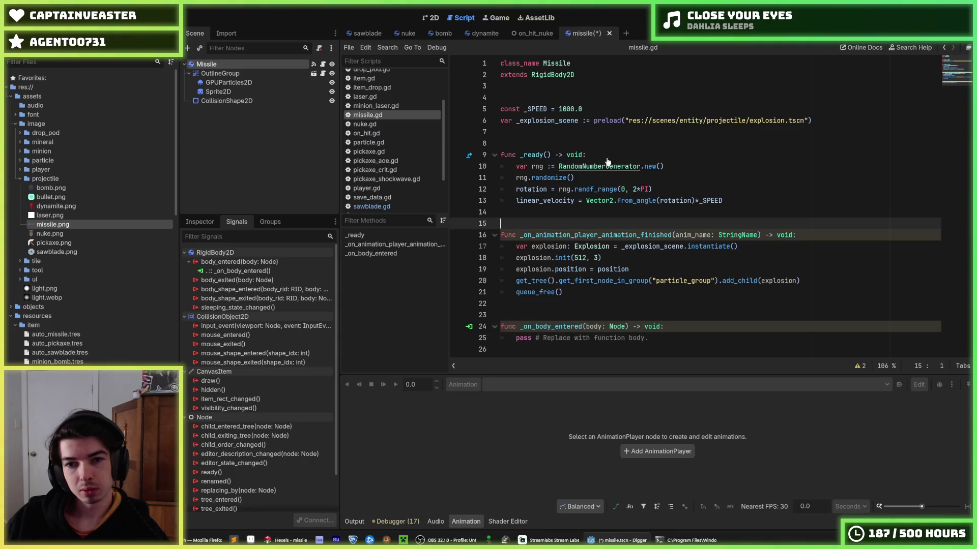
{"action": "key", "text": "ctrl+s"}
Move the explosion code into _on_body_entered, delete the old animation-finished handler, save and run
{"action": "mouse_move", "coordinate": [562, 304]}
{"action": "left_mouse_down"}
{"action": "mouse_move", "coordinate": [585, 270]}
{"action": "mouse_move", "coordinate": [556, 244]}
{"action": "left_mouse_up"}
{"action": "key", "text": "alt+Down"}
{"action": "key", "text": "alt+Down"}
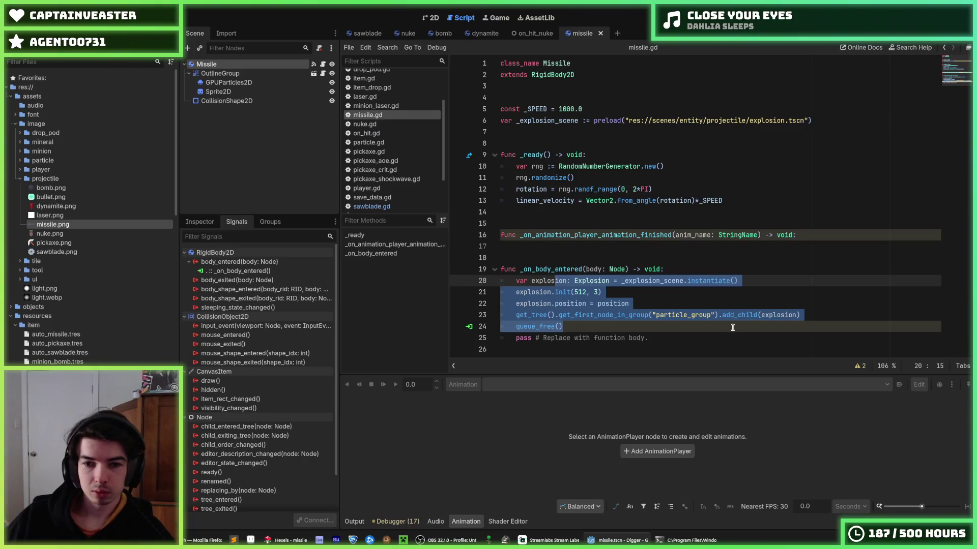
{"action": "left_click", "coordinate": [687, 333]}
{"action": "key", "text": "ctrl+shift+k"}
{"action": "left_click_drag", "start_coordinate": [824, 235], "coordinate": [538, 222]}
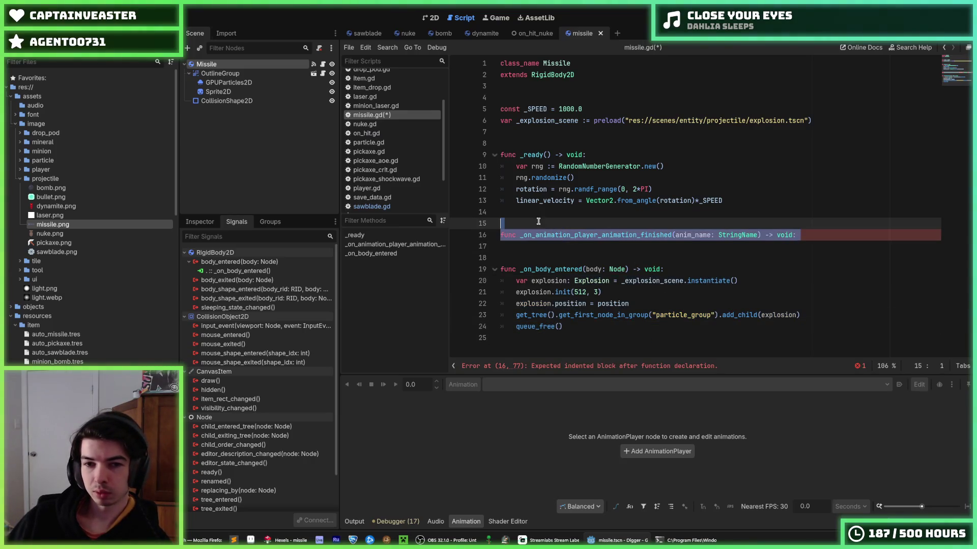
{"action": "key", "text": "BackSpace"}
{"action": "key", "text": "BackSpace"}
{"action": "key", "text": "Delete"}
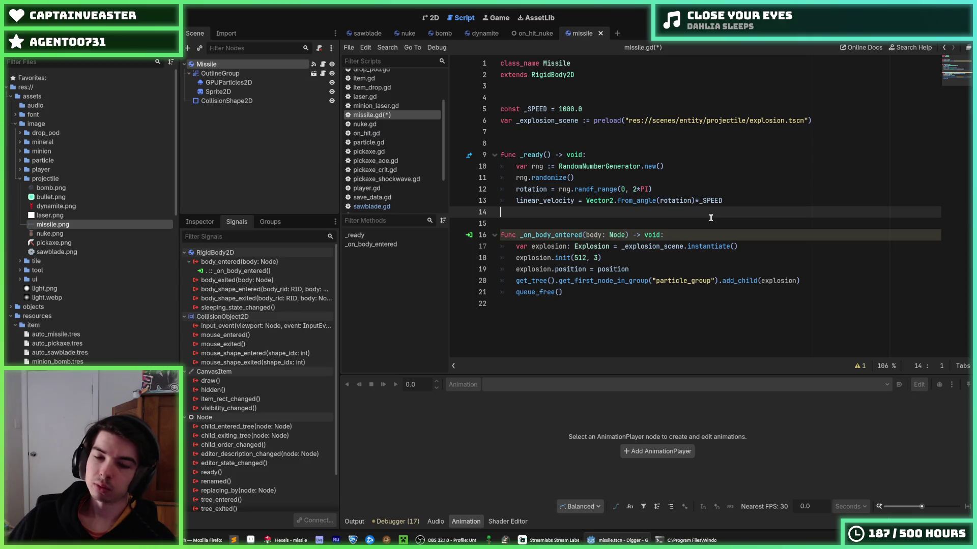
{"action": "key", "text": "ctrl+s"}
{"action": "left_click", "coordinate": [735, 132]}
{"action": "key", "text": "ctrl+s"}
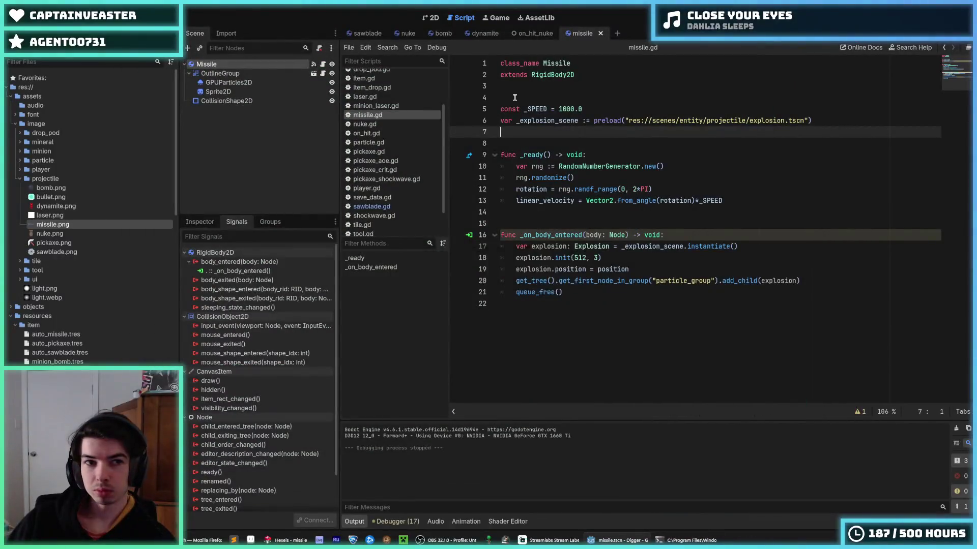
Stop the game and duplicate auto_sawblade.tscn as auto_missile.tscn
{"action": "left_click", "coordinate": [537, 98]}
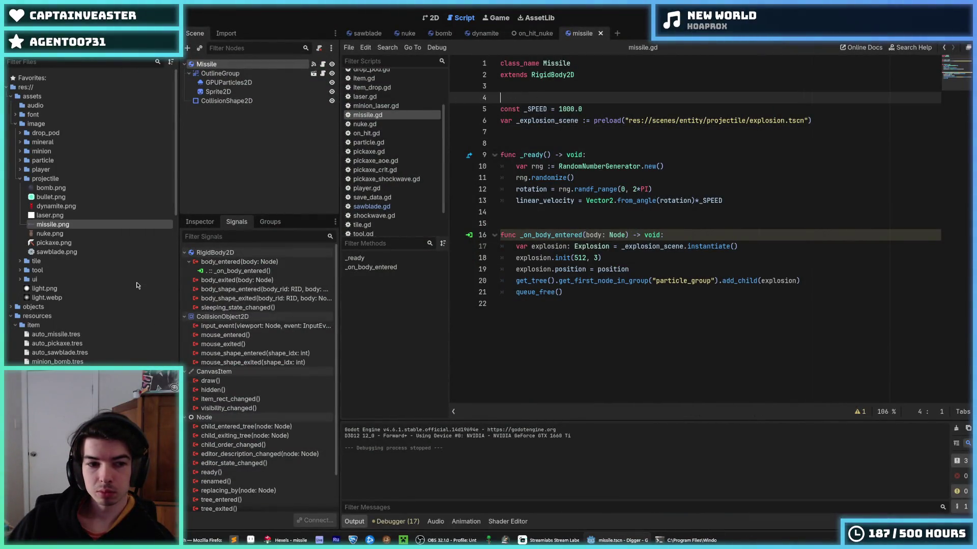
{"action": "scroll", "coordinate": [121, 282], "scroll_direction": "down", "scroll_amount": 10}
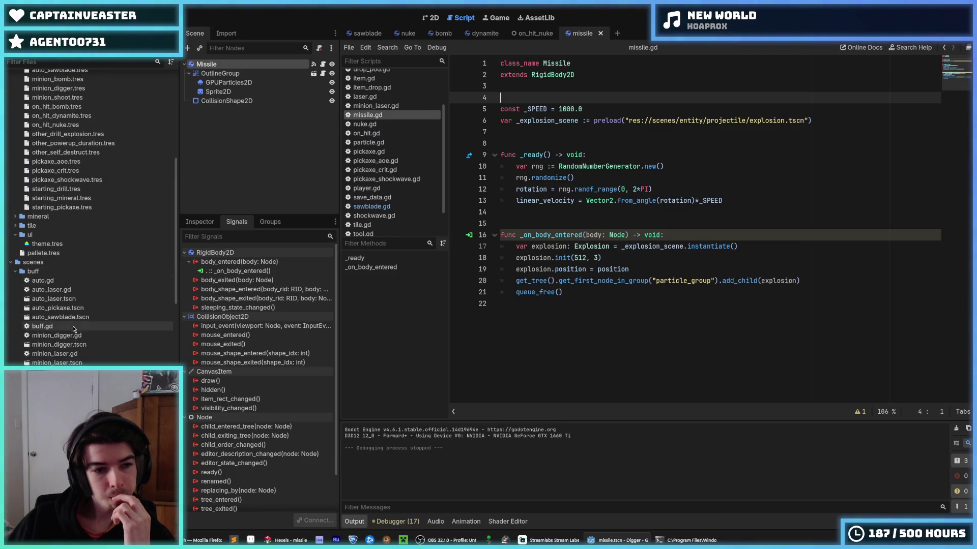
{"action": "double_click", "coordinate": [76, 318]}
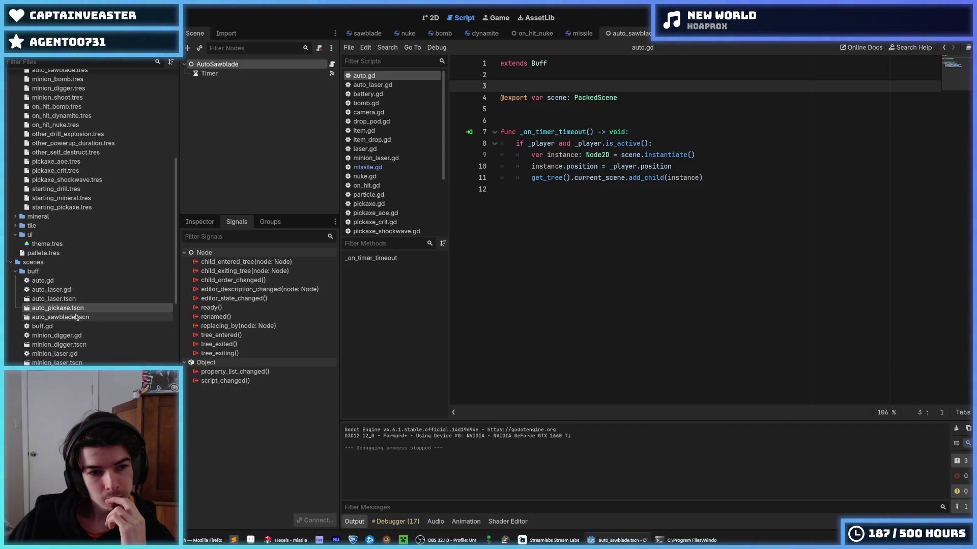
{"action": "key", "text": "ctrl+d"}
{"action": "key", "text": "Right"}
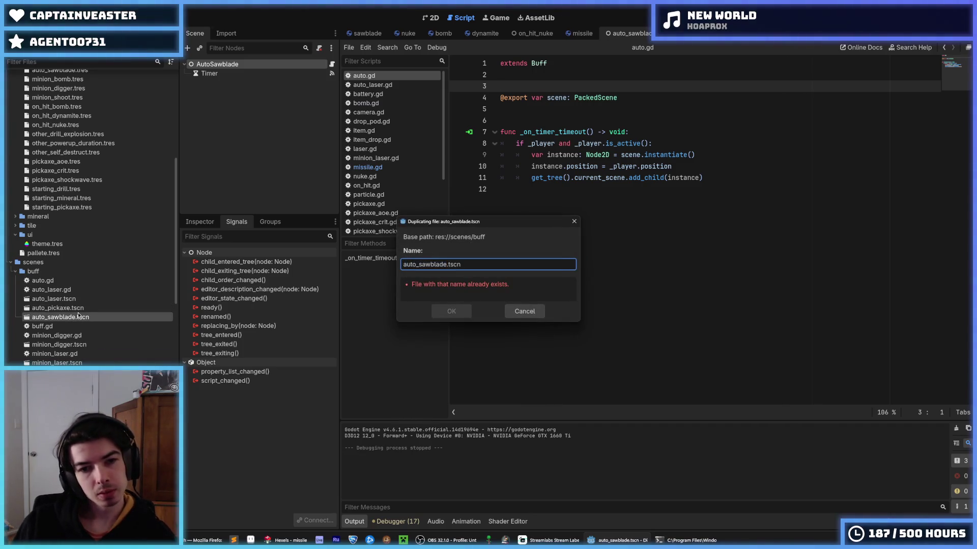
{"action": "key", "text": "BackSpace"}
{"action": "type", "text": "mi"}
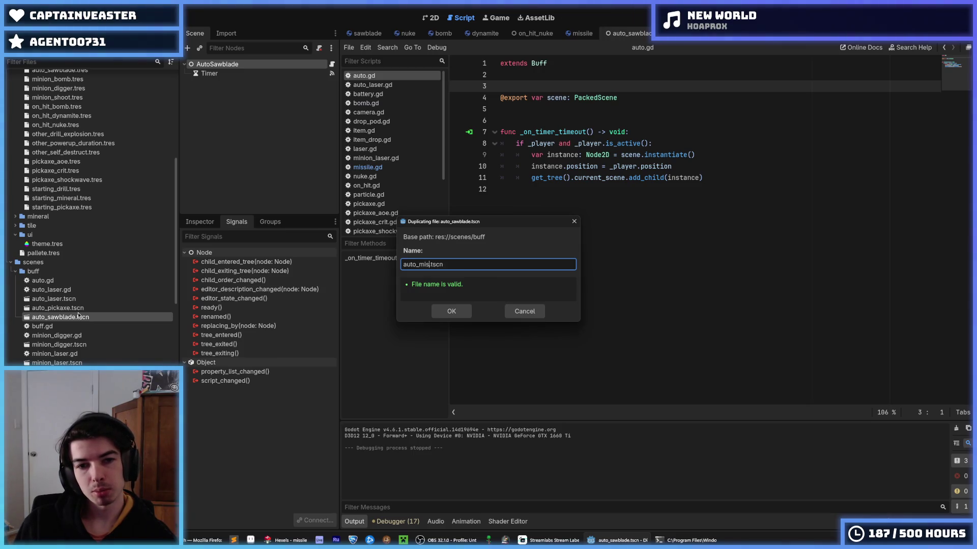
{"action": "type", "text": "sile"}
{"action": "key", "text": "Return"}
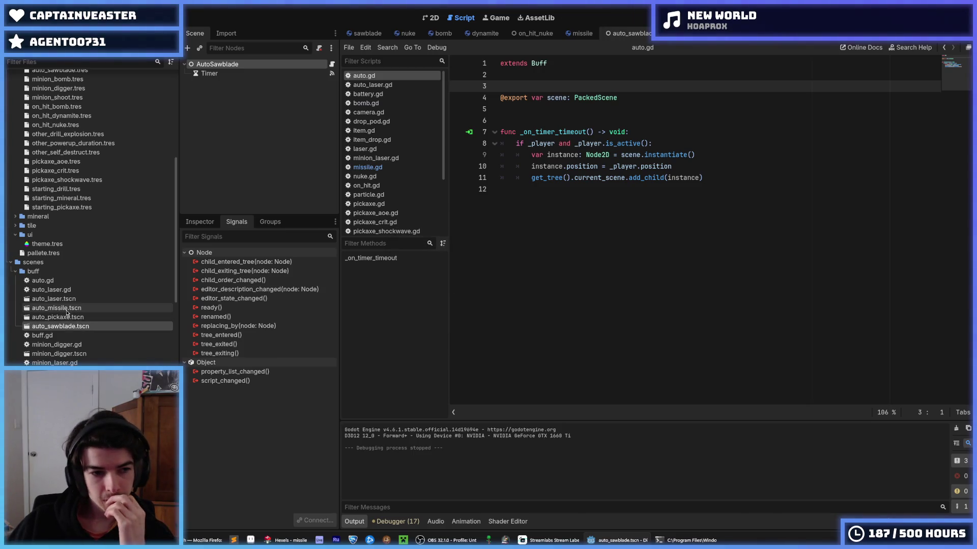
Open auto_missile.tscn and rename its root AutoSawblade node to AutoMissile
{"action": "double_click", "coordinate": [67, 310]}
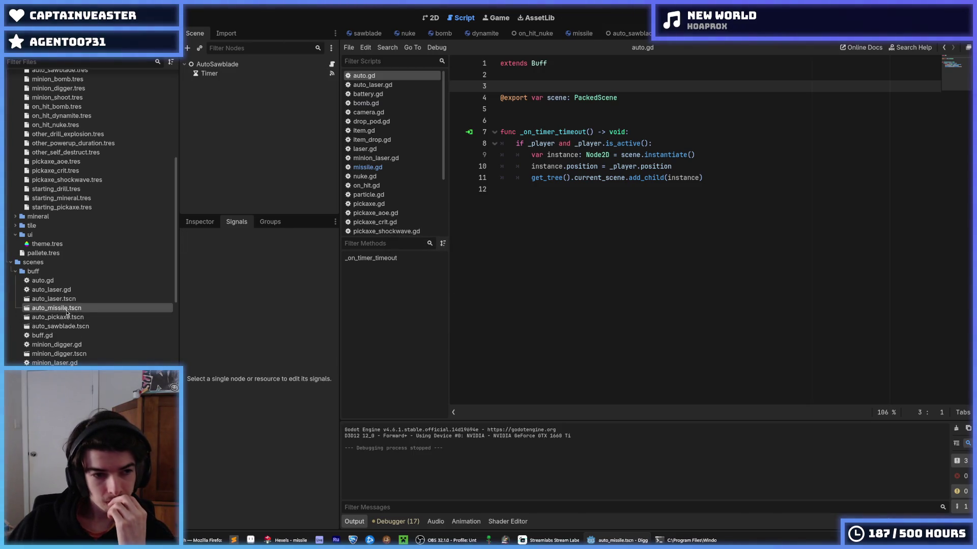
{"action": "left_click", "coordinate": [227, 64]}
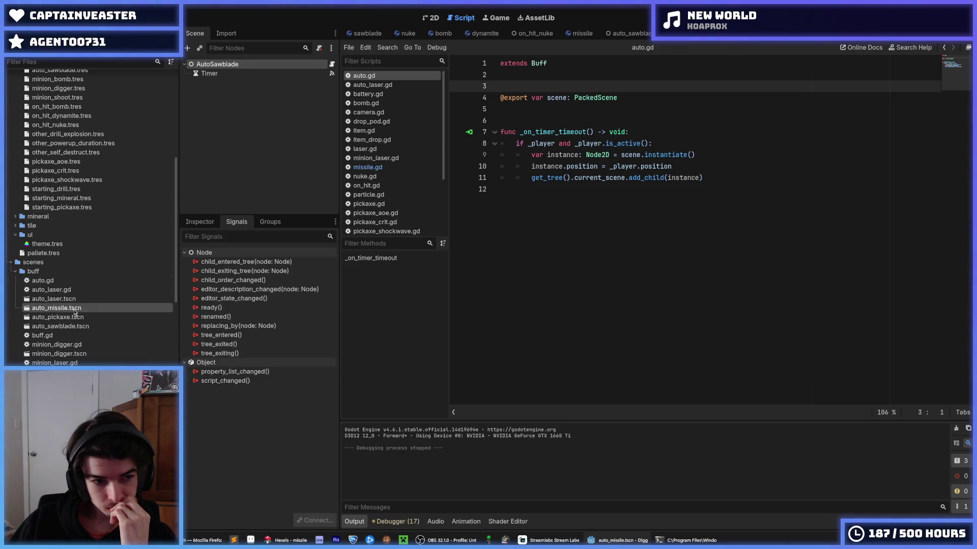
{"action": "left_click", "coordinate": [246, 65]}
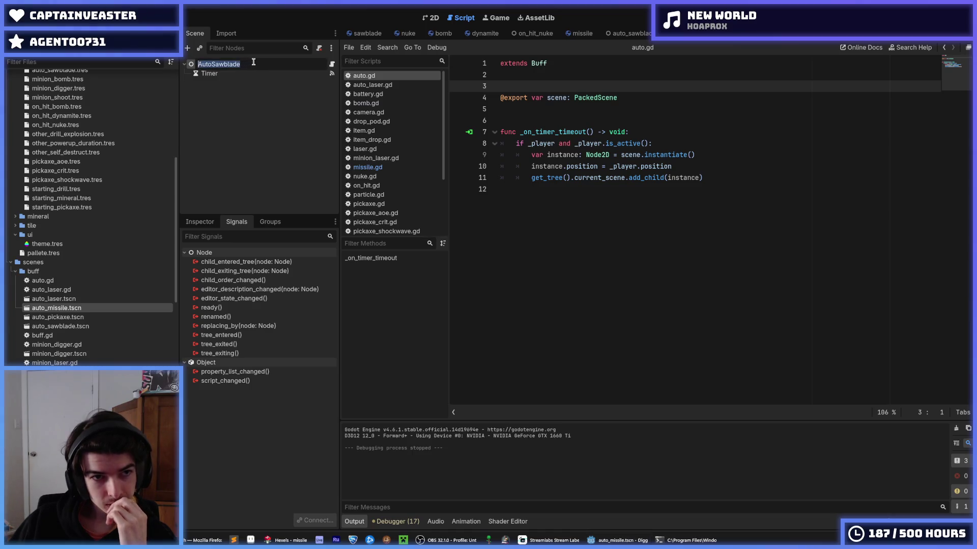
{"action": "left_click", "coordinate": [255, 64]}
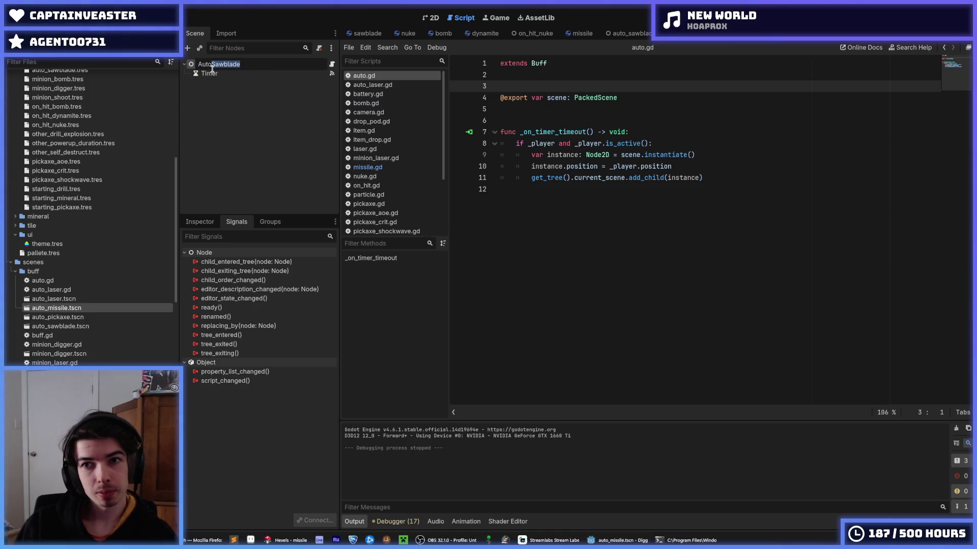
{"action": "key", "text": "Return"}
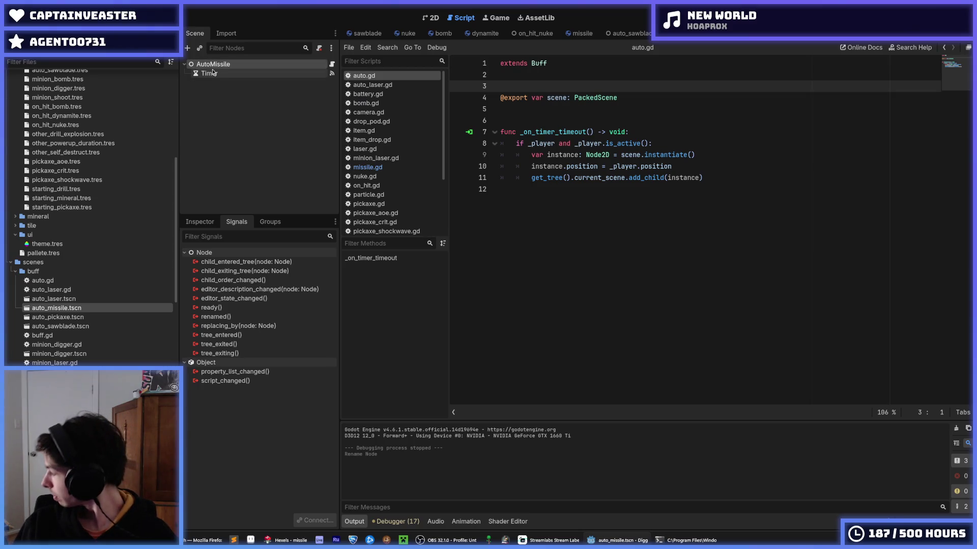
{"action": "left_click", "coordinate": [221, 76]}
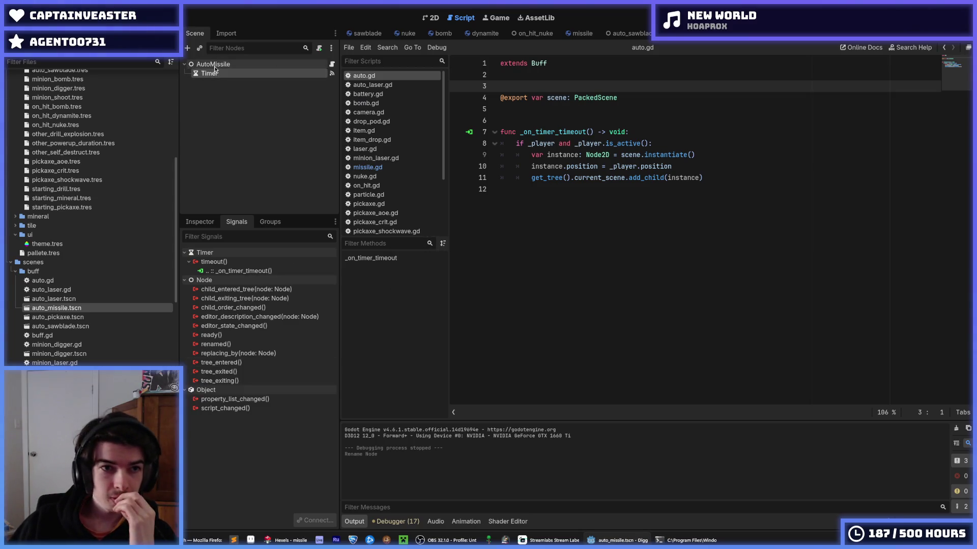
{"action": "left_click", "coordinate": [214, 66]}
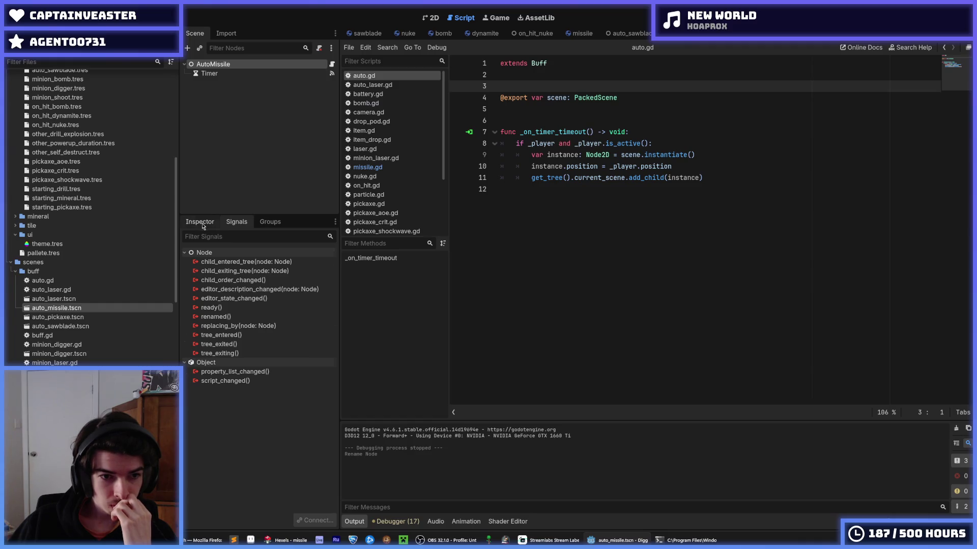
Clear the AutoMissile Scene property and assign missile.tscn from the FileSystem
{"action": "left_click", "coordinate": [200, 222]}
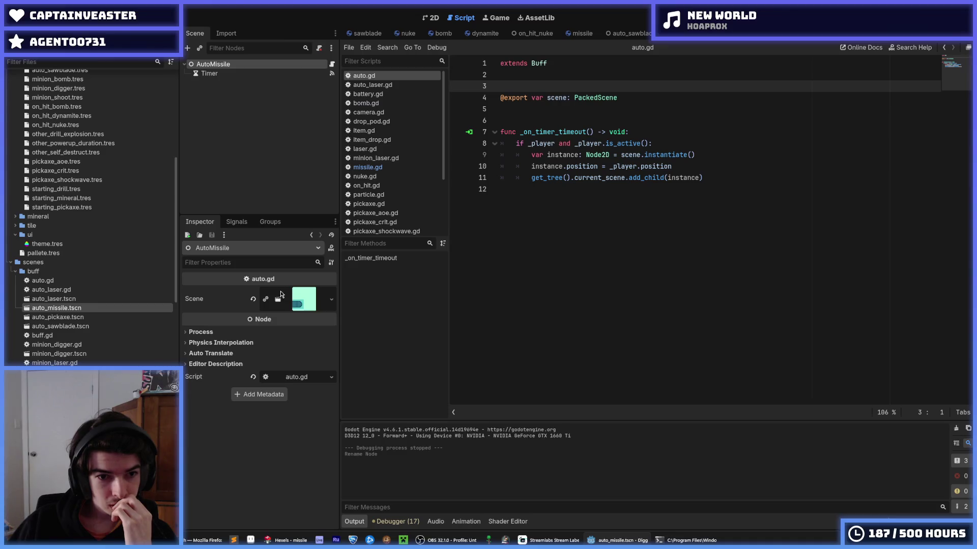
{"action": "mouse_move", "coordinate": [293, 299]}
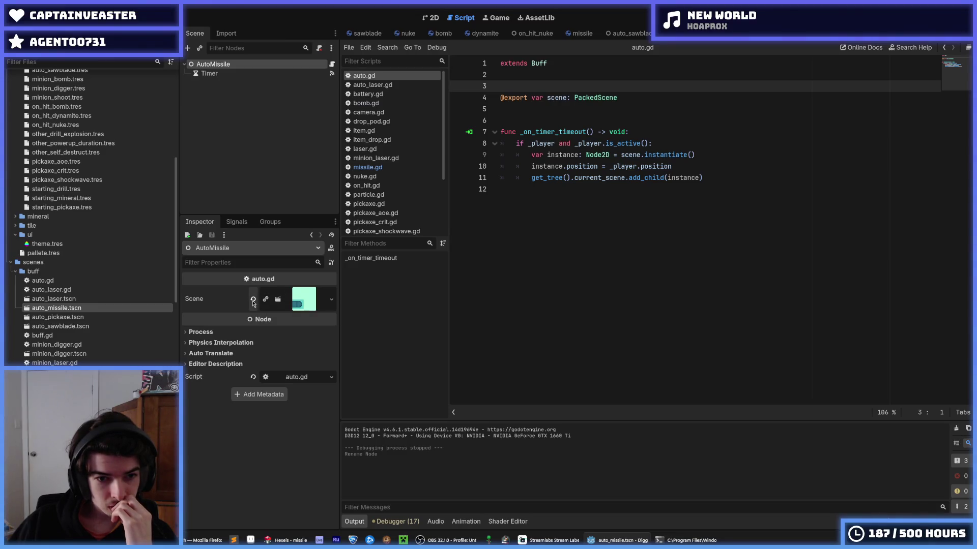
{"action": "left_click", "coordinate": [579, 34]}
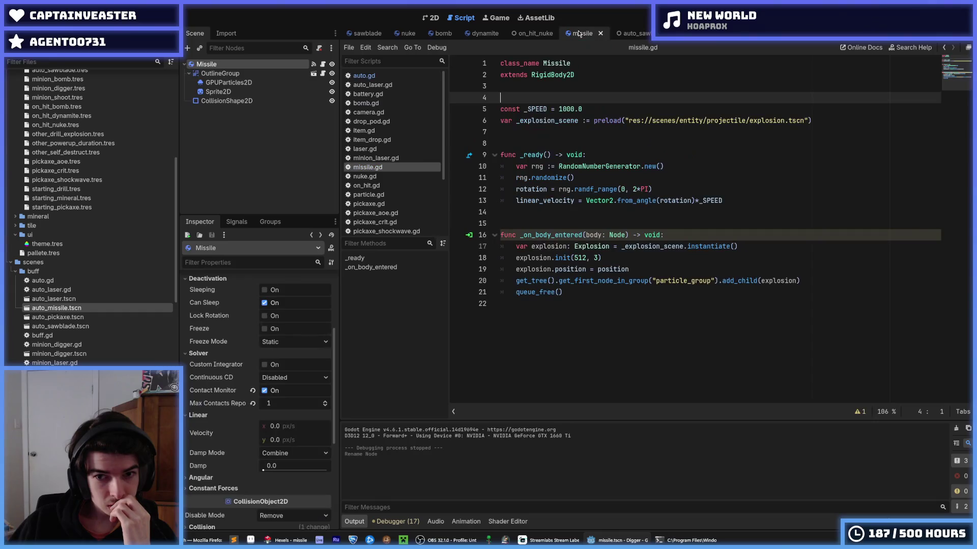
{"action": "left_click", "coordinate": [368, 34]}
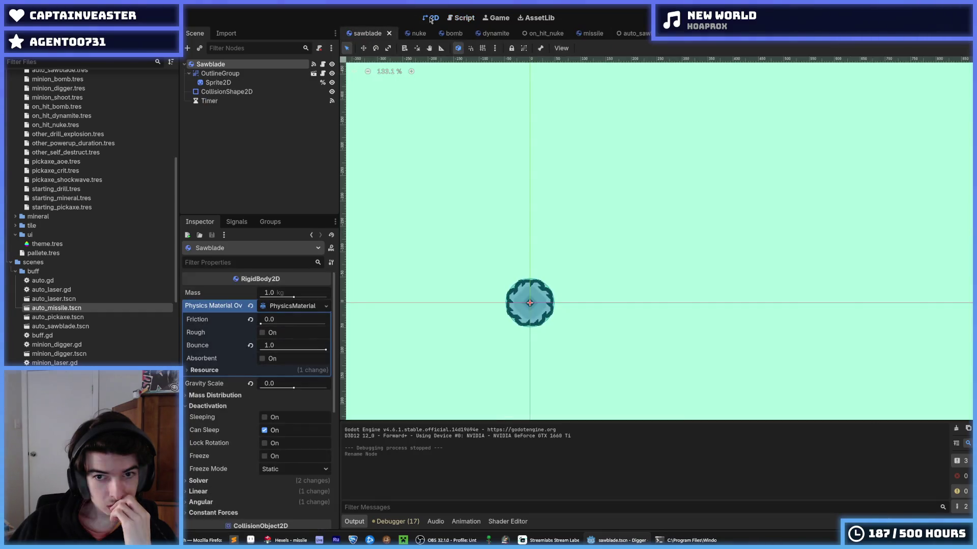
{"action": "left_click", "coordinate": [590, 33]}
{"action": "left_click", "coordinate": [758, 36]}
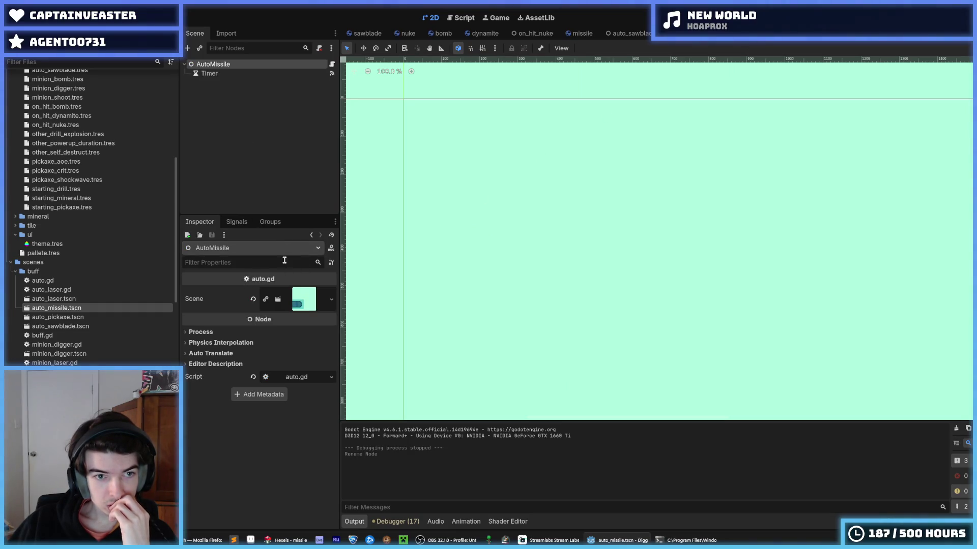
{"action": "left_click", "coordinate": [253, 299]}
{"action": "scroll", "coordinate": [95, 346], "scroll_direction": "down", "scroll_amount": 10}
{"action": "scroll", "coordinate": [95, 346], "scroll_direction": "down", "scroll_amount": 5}
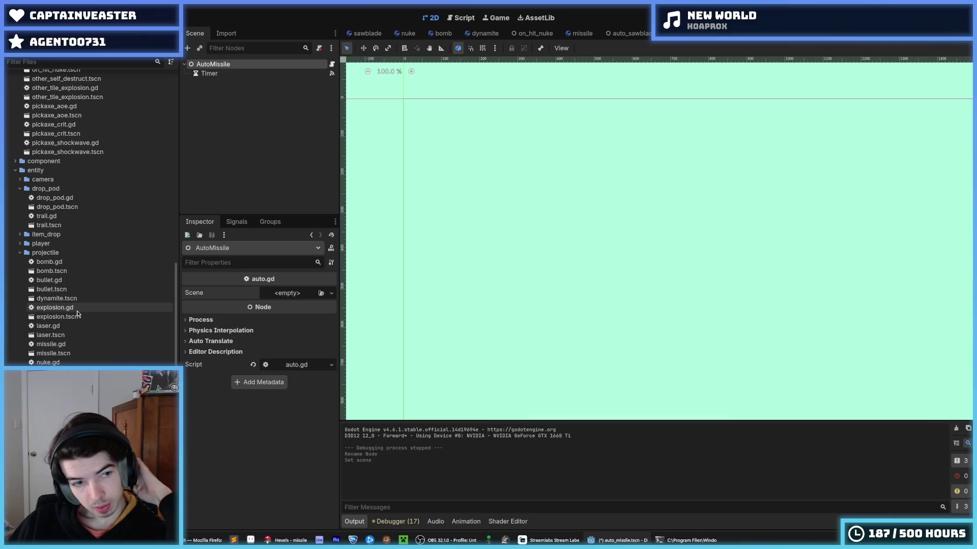
{"action": "mouse_move", "coordinate": [53, 353]}
{"action": "left_mouse_down"}
{"action": "mouse_move", "coordinate": [76, 356]}
{"action": "mouse_move", "coordinate": [295, 295]}
{"action": "left_mouse_up"}
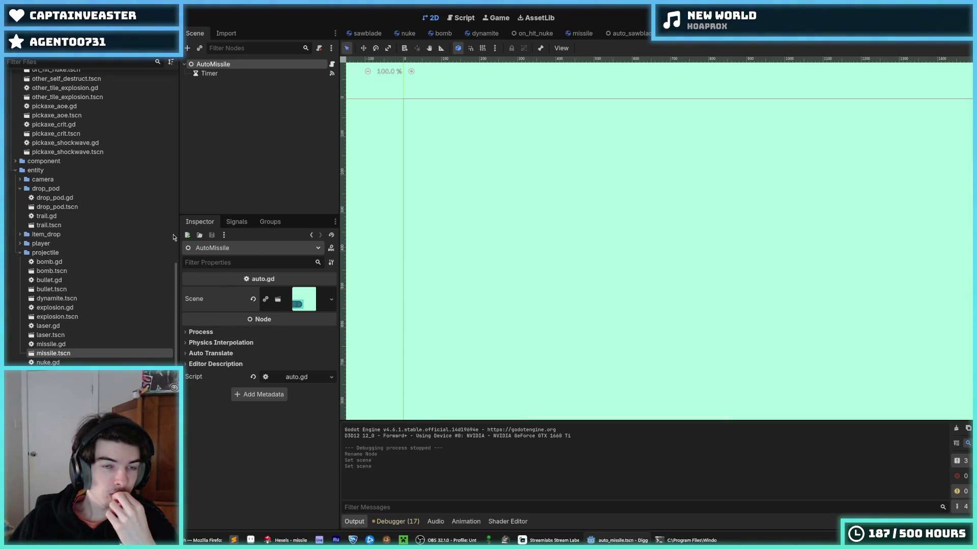
{"action": "scroll", "coordinate": [136, 247], "scroll_direction": "down", "scroll_amount": 5}
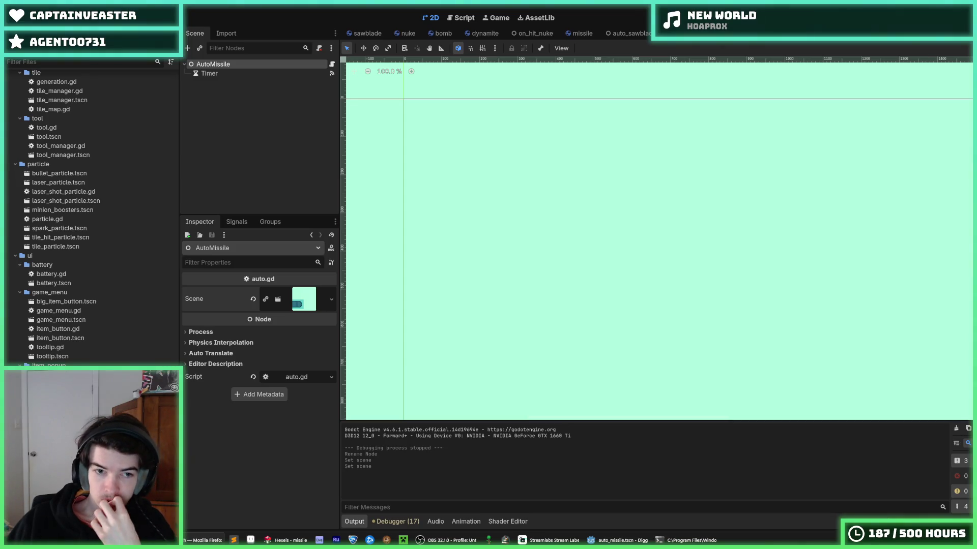
{"action": "scroll", "coordinate": [92, 219], "scroll_direction": "up", "scroll_amount": 15}
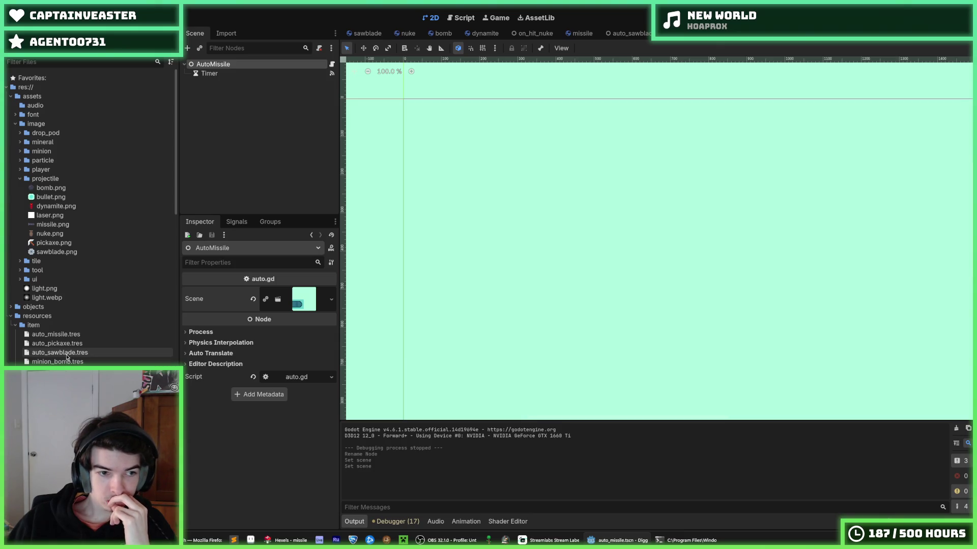
Set auto_missile.tres's Buff Scene to auto_missile.tscn and test-run the game with F5
{"action": "left_click", "coordinate": [56, 335]}
{"action": "scroll", "coordinate": [63, 349], "scroll_direction": "down", "scroll_amount": 5}
{"action": "scroll", "coordinate": [63, 349], "scroll_direction": "down", "scroll_amount": 15}
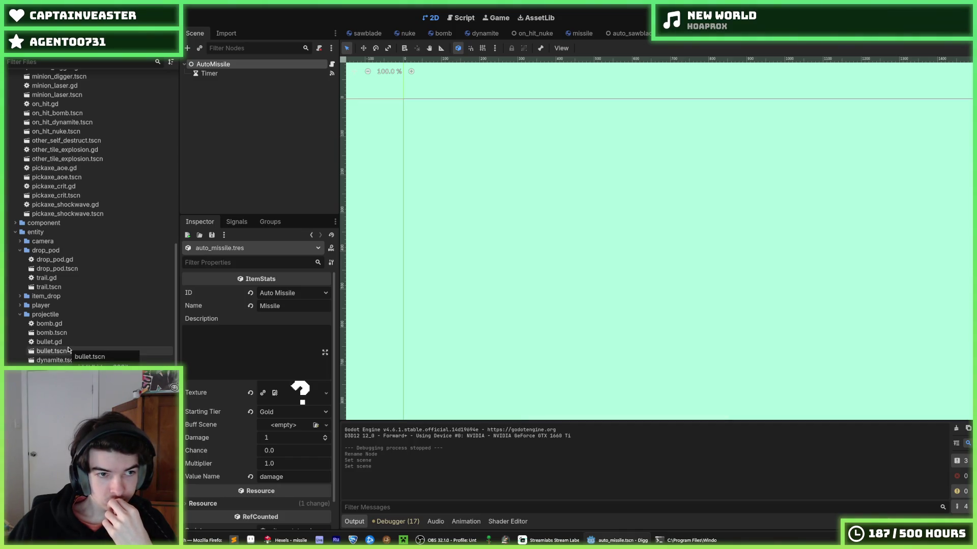
{"action": "scroll", "coordinate": [79, 354], "scroll_direction": "up", "scroll_amount": 10}
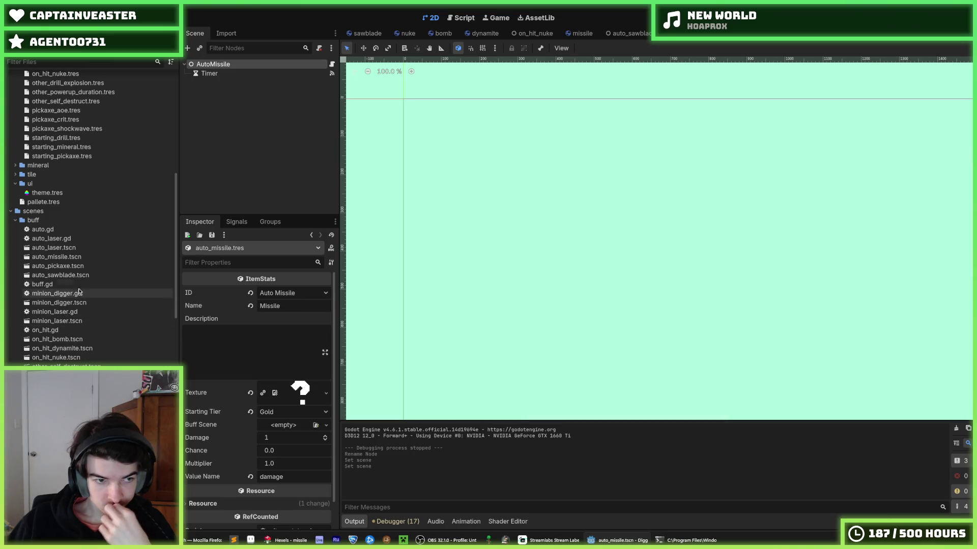
{"action": "mouse_move", "coordinate": [85, 258]}
{"action": "left_mouse_down"}
{"action": "mouse_move", "coordinate": [229, 278]}
{"action": "mouse_move", "coordinate": [288, 428]}
{"action": "left_mouse_up"}
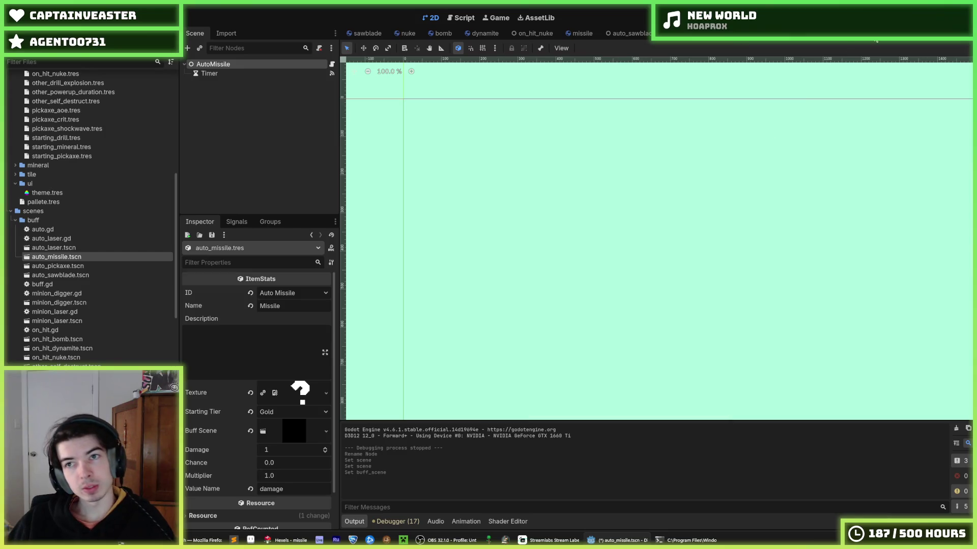
{"action": "key", "text": "F5"}
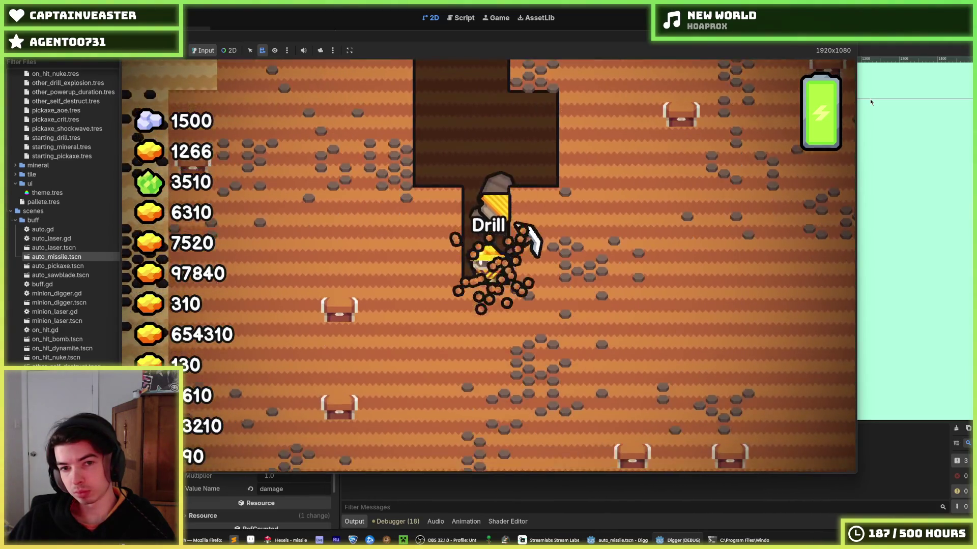
{"action": "key", "text": "F8"}
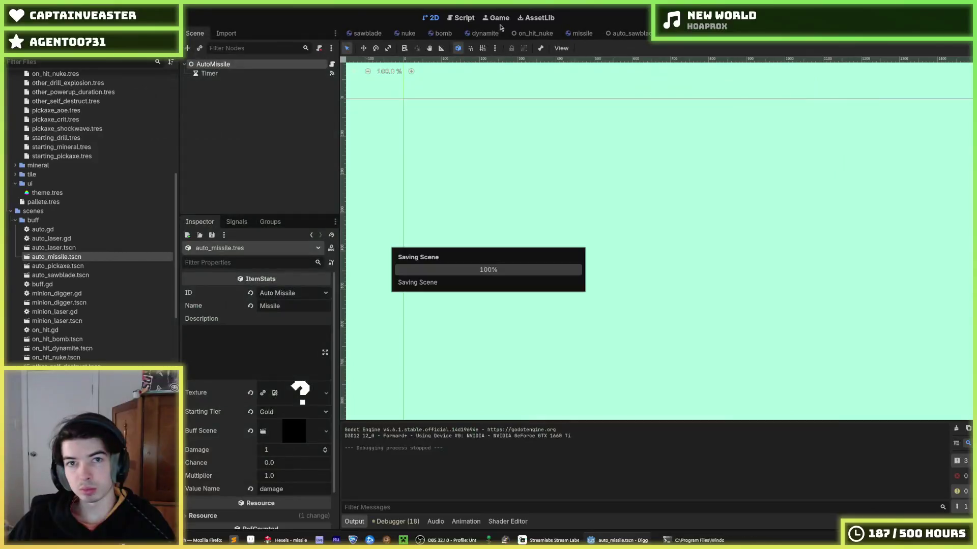
Open save_data.gd in the Script workspace and select the ON_HIT_NUKE entry on line 24
{"action": "left_click", "coordinate": [467, 19]}
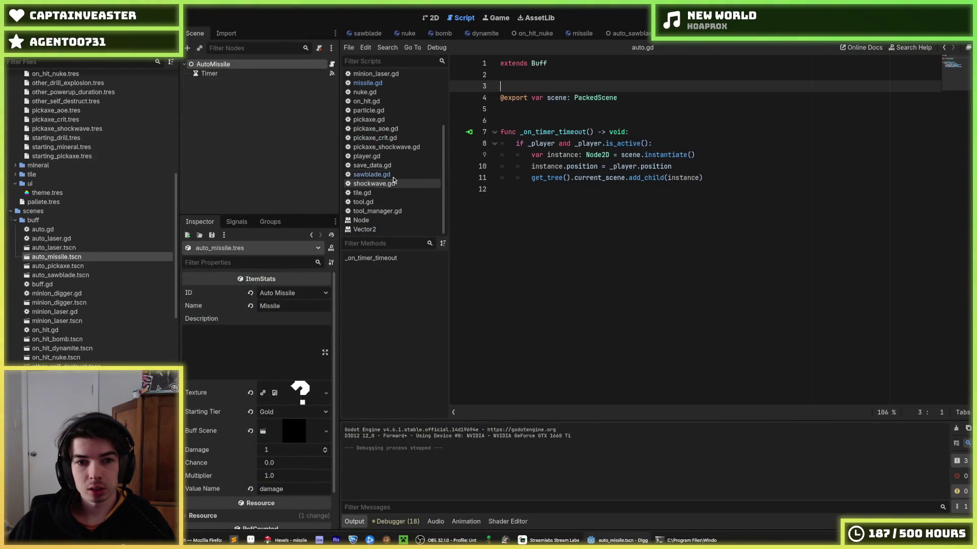
{"action": "left_click", "coordinate": [394, 167]}
{"action": "scroll", "coordinate": [611, 229], "scroll_direction": "down", "scroll_amount": 1}
{"action": "double_click", "coordinate": [568, 307]}
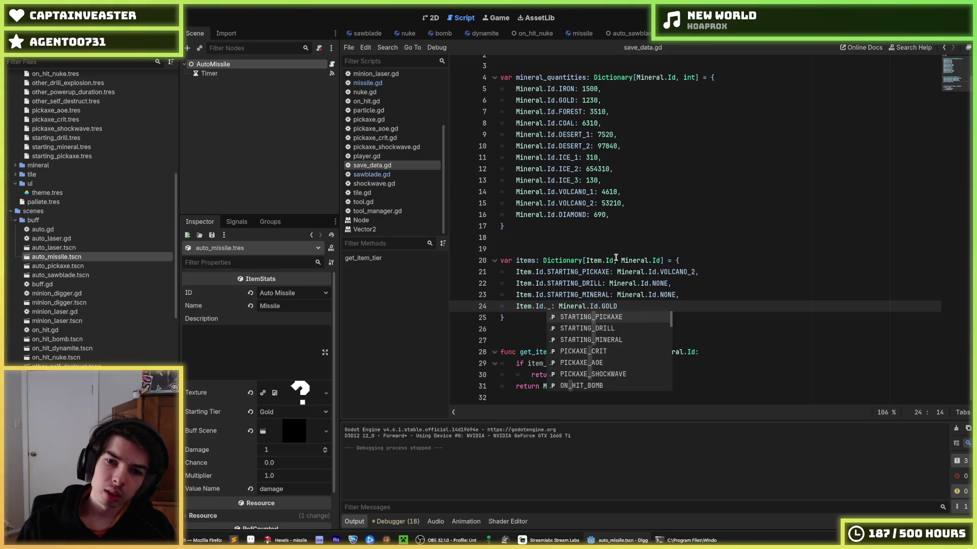
Change line 24's item key to AUTO_MISSILE with GOLD tier, then test-run the game
{"action": "type", "text": "TO_"}
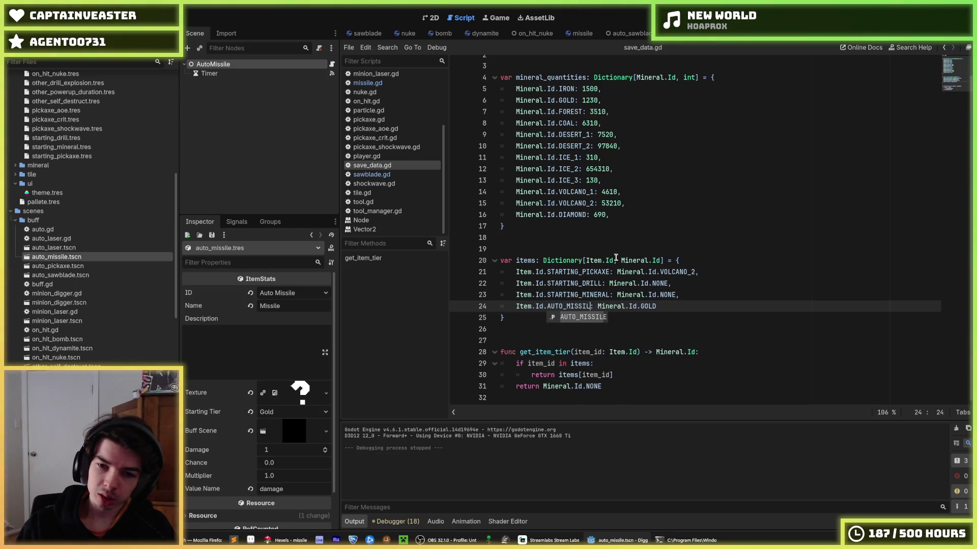
{"action": "type", "text": "E"}
{"action": "key", "text": "F5"}
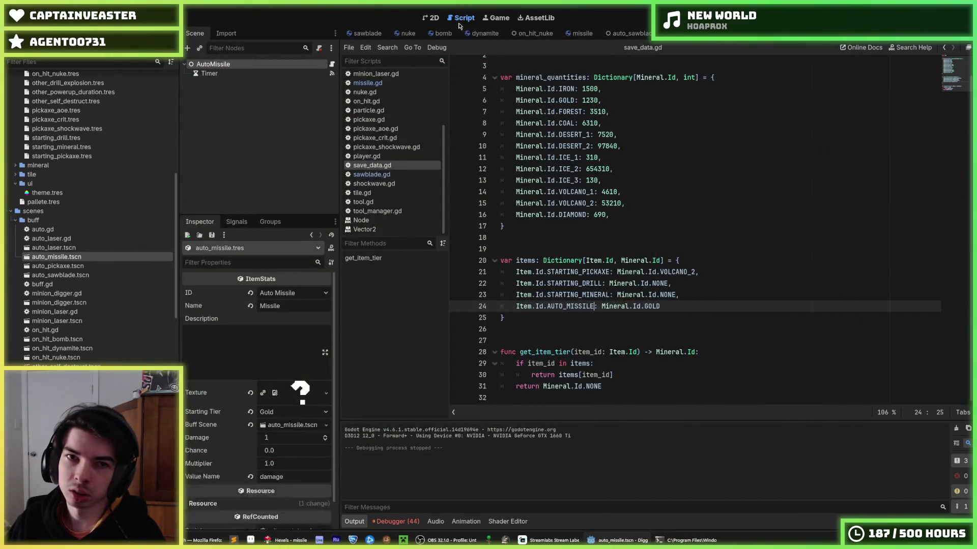
{"action": "left_click", "coordinate": [630, 133]}
{"action": "key", "text": "alt+Left"}
{"action": "key", "text": "alt+Right"}
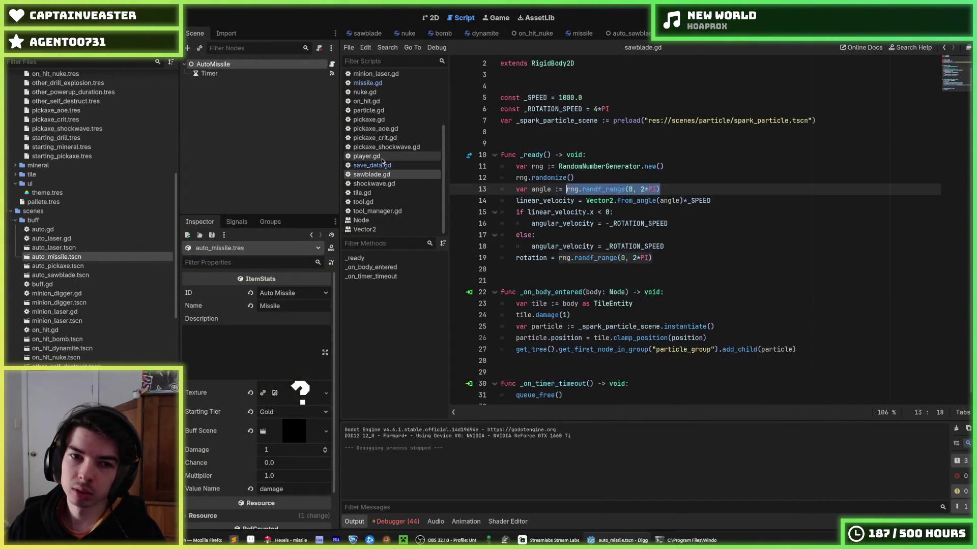
Review the 44 debugger errors, which trace back to the add_child call on line 20 of missile.gd
{"action": "left_click", "coordinate": [395, 521]}
{"action": "left_click", "coordinate": [410, 419]}
{"action": "scroll", "coordinate": [500, 478], "scroll_direction": "down", "scroll_amount": 5}
{"action": "scroll", "coordinate": [500, 478], "scroll_direction": "down", "scroll_amount": 5}
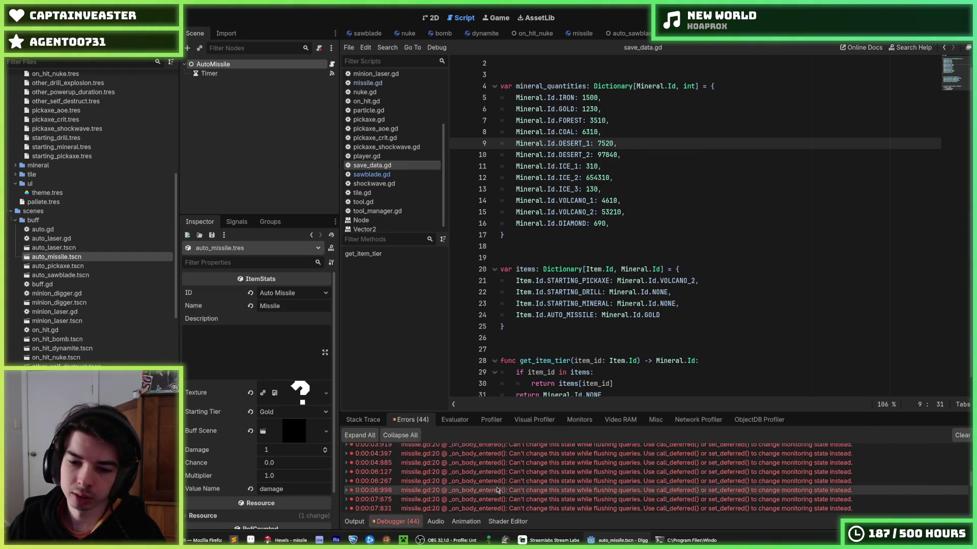
{"action": "double_click", "coordinate": [499, 483]}
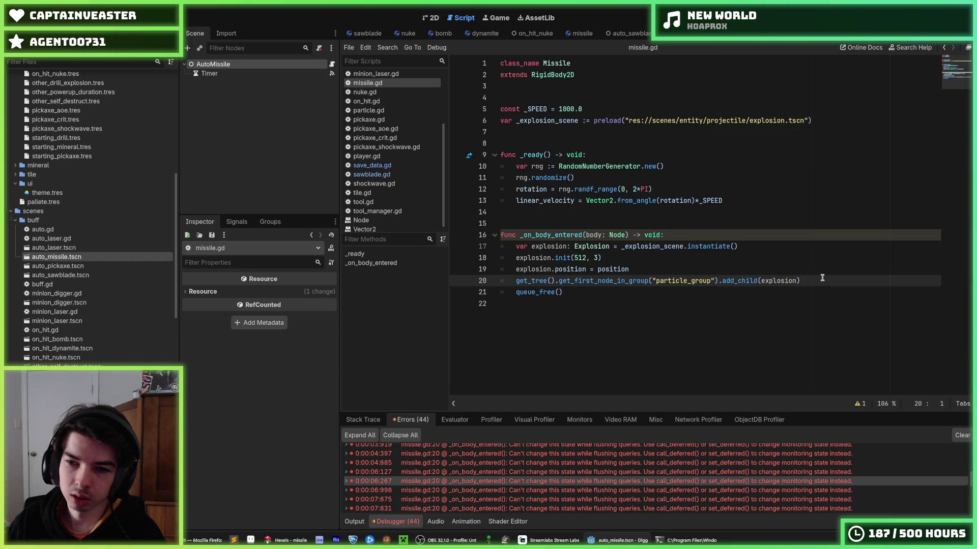
{"action": "left_click_drag", "start_coordinate": [825, 283], "coordinate": [719, 275]}
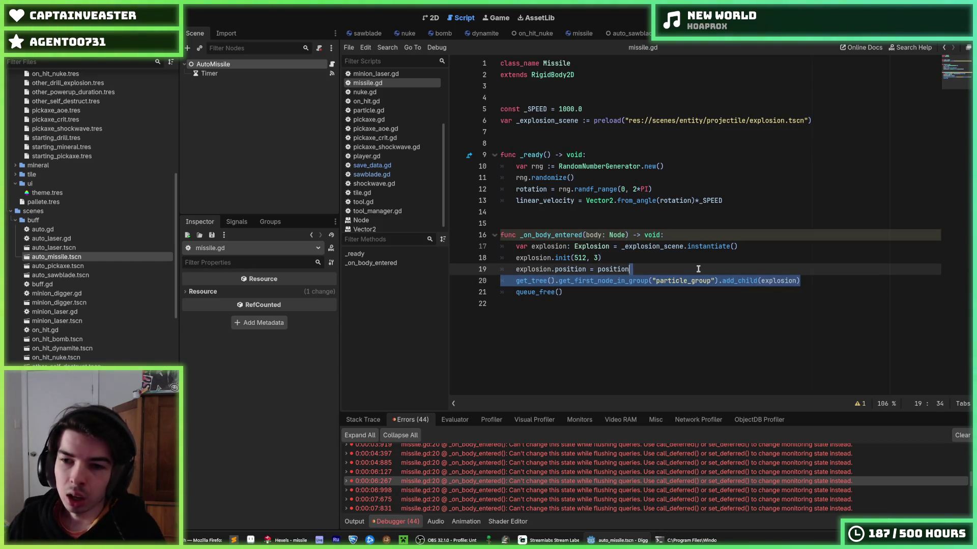
{"action": "left_click", "coordinate": [698, 269]}
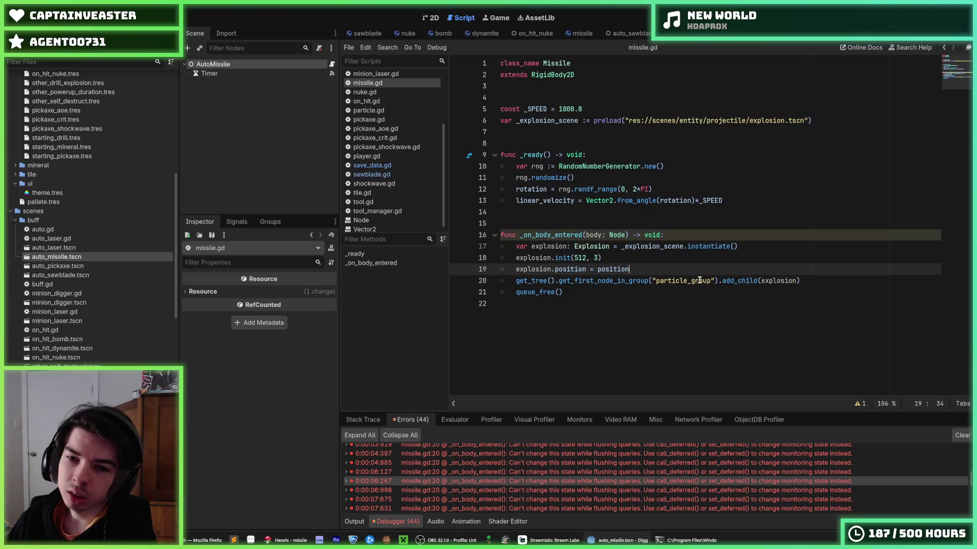
{"action": "left_click_drag", "start_coordinate": [837, 283], "coordinate": [806, 270]}
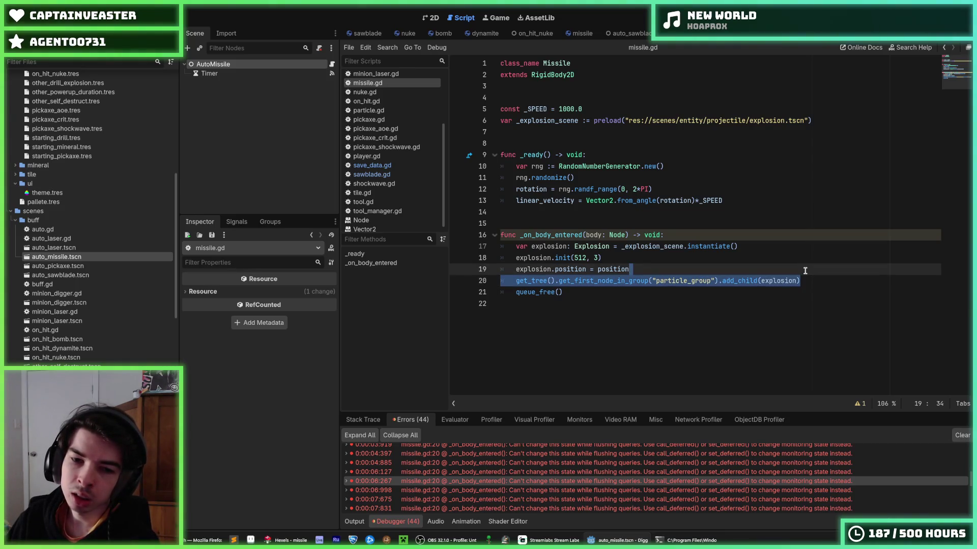
{"action": "left_click", "coordinate": [487, 463]}
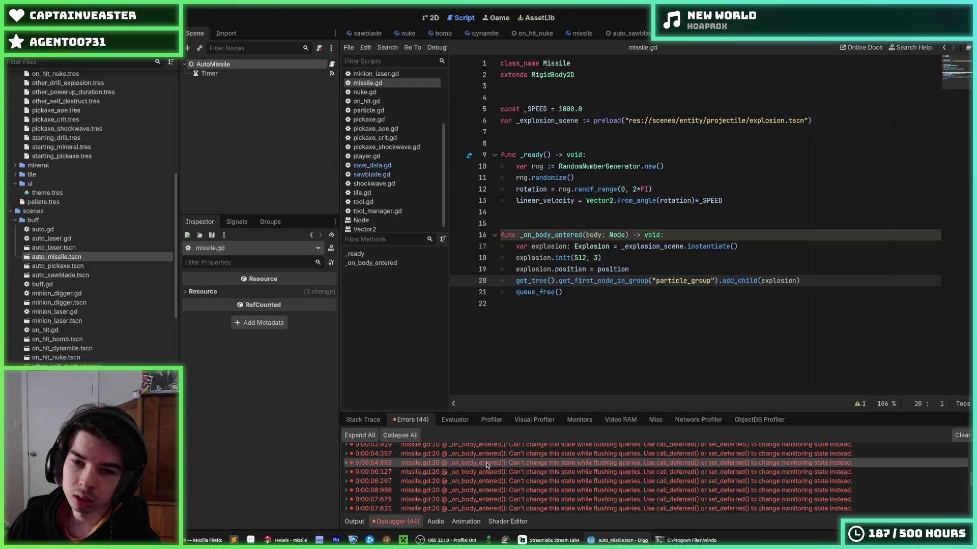
{"action": "left_click", "coordinate": [501, 455]}
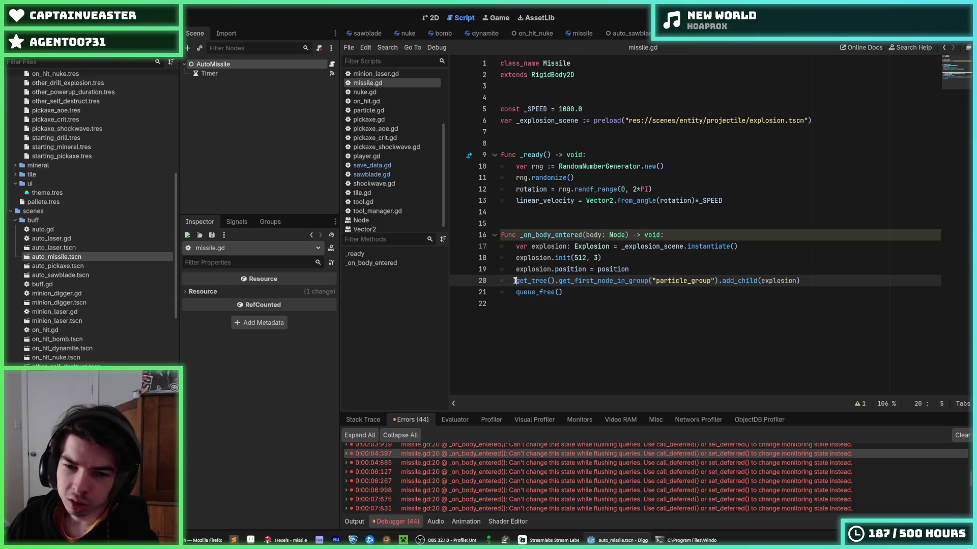
Change line 20 to add_child.call_deferred(explosion) and run the game
{"action": "mouse_move", "coordinate": [515, 280]}
{"action": "left_mouse_down"}
{"action": "mouse_move", "coordinate": [819, 280]}
{"action": "mouse_move", "coordinate": [600, 280]}
{"action": "left_mouse_up"}
{"action": "left_click", "coordinate": [819, 281]}
{"action": "left_click", "coordinate": [600, 280]}
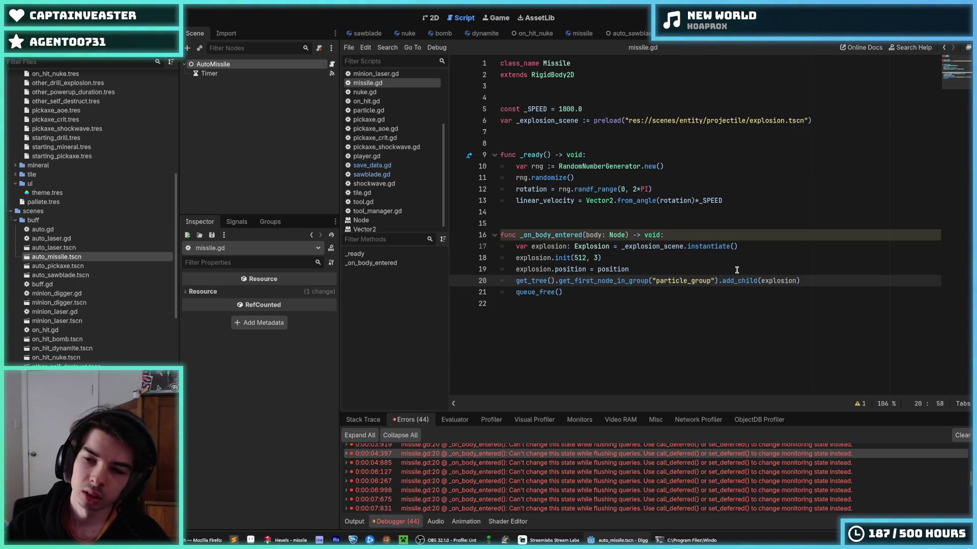
{"action": "key", "text": "ctrl+Right"}
{"action": "type", "text": "."}
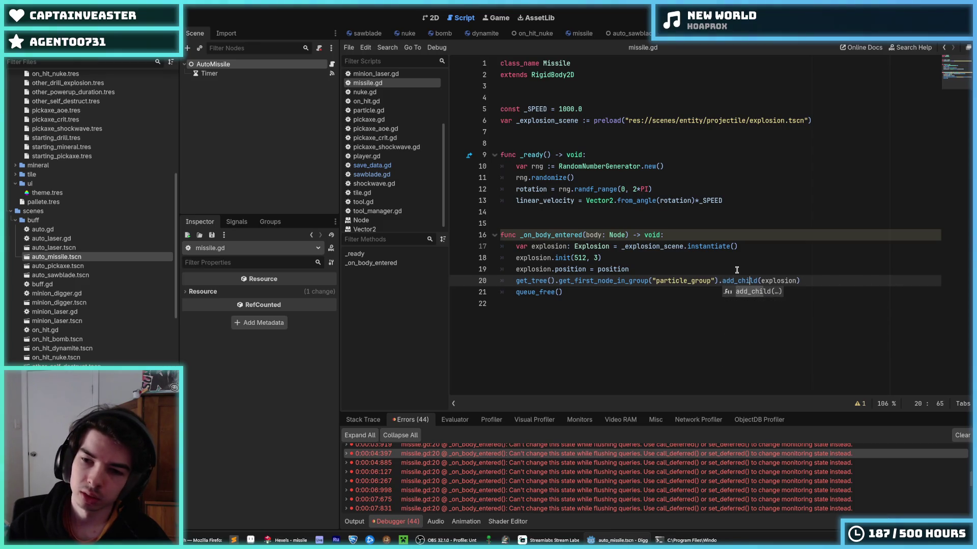
{"action": "type", "text": "call_defer"}
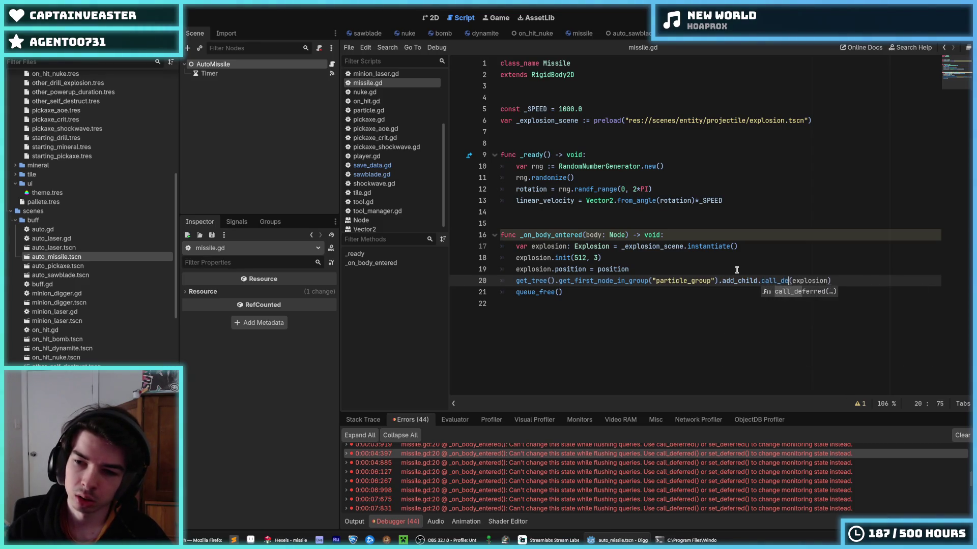
{"action": "type", "text": "red"}
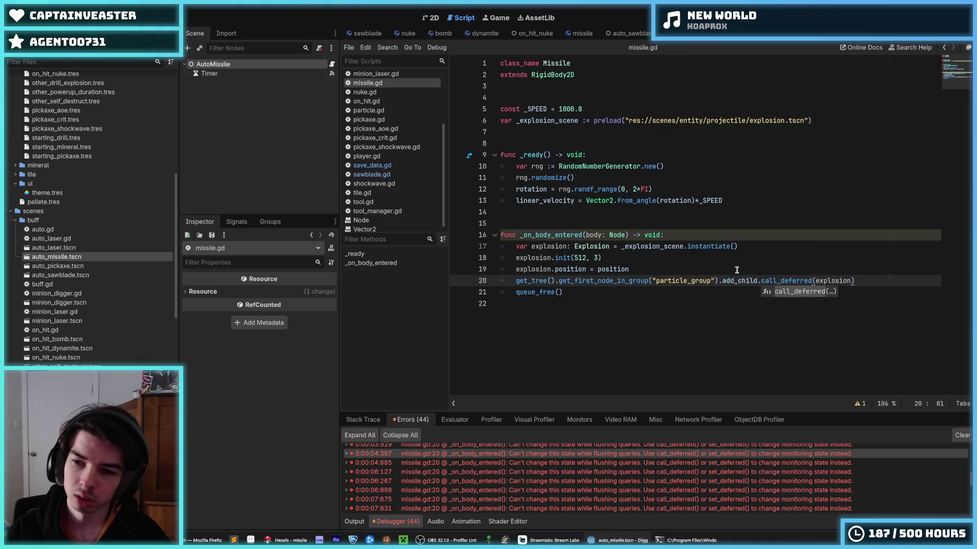
{"action": "key", "text": "End"}
{"action": "key", "text": "F5"}
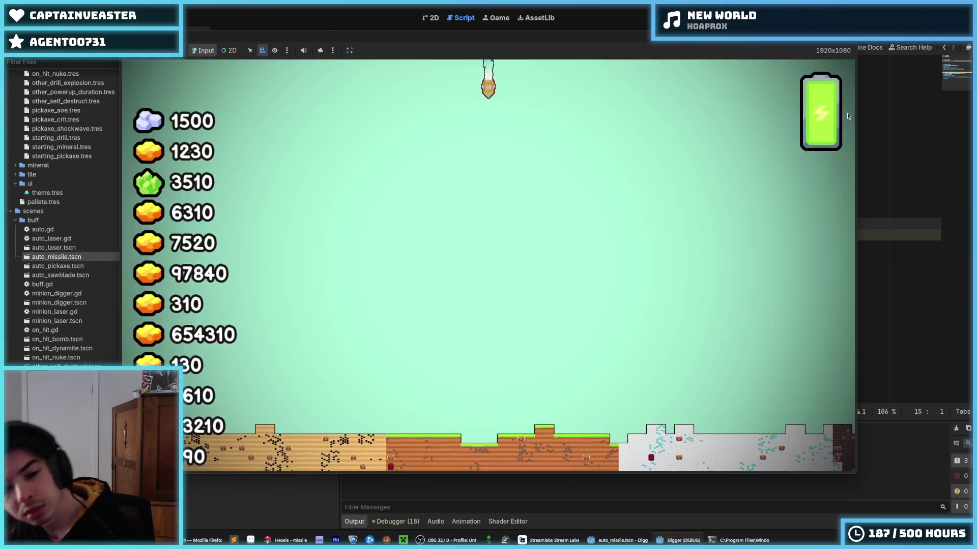
Stop the game and change the explosion radius in missile.gd from 512 to 448
{"action": "key", "text": "F8"}
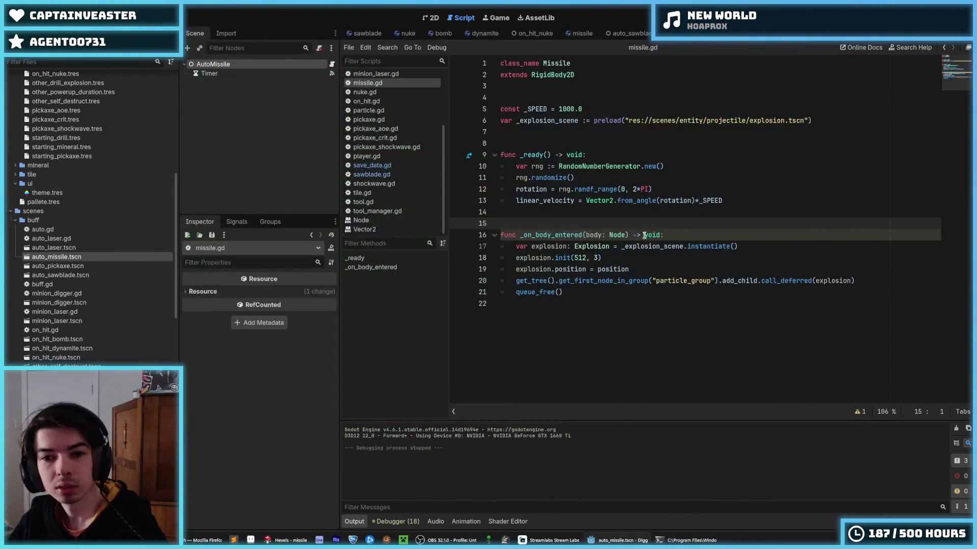
{"action": "left_click", "coordinate": [583, 258]}
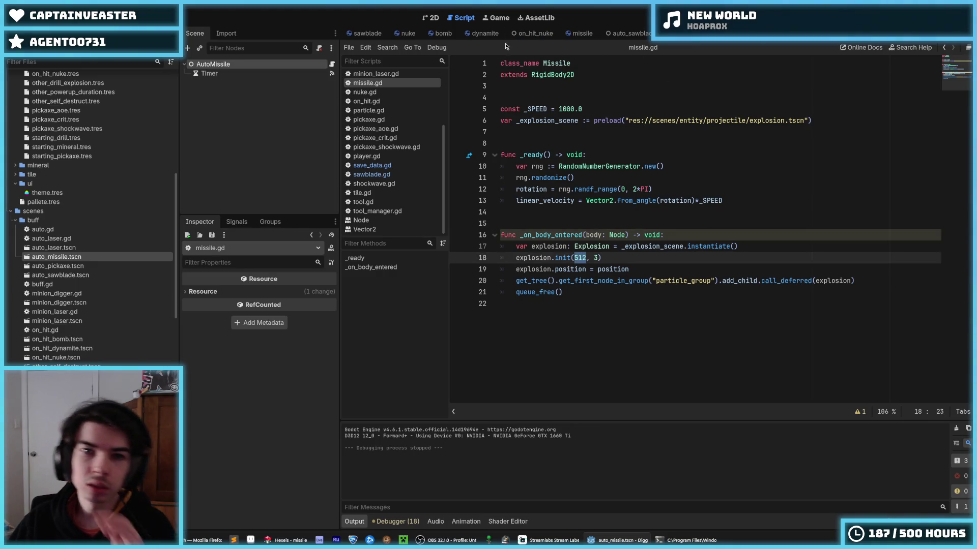
{"action": "left_click", "coordinate": [430, 34]}
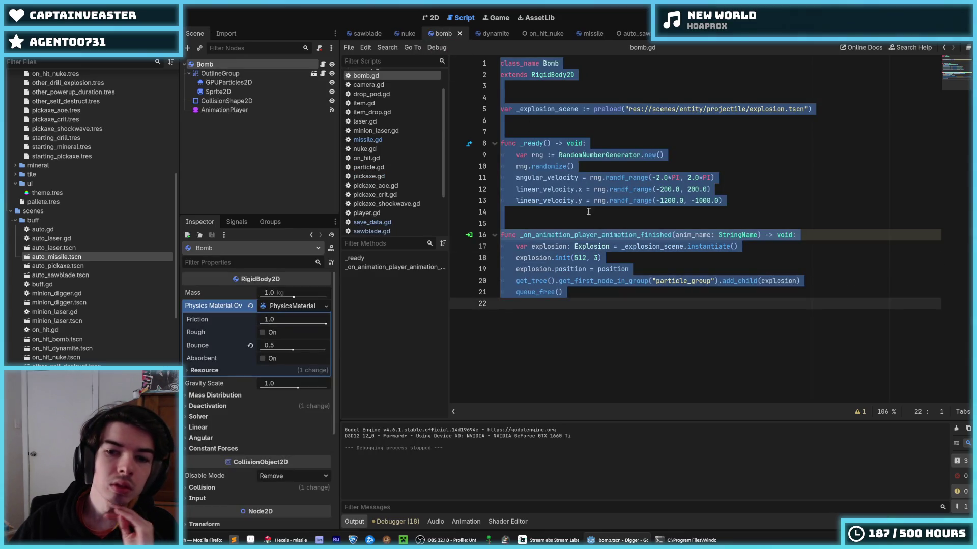
{"action": "left_click", "coordinate": [747, 33]}
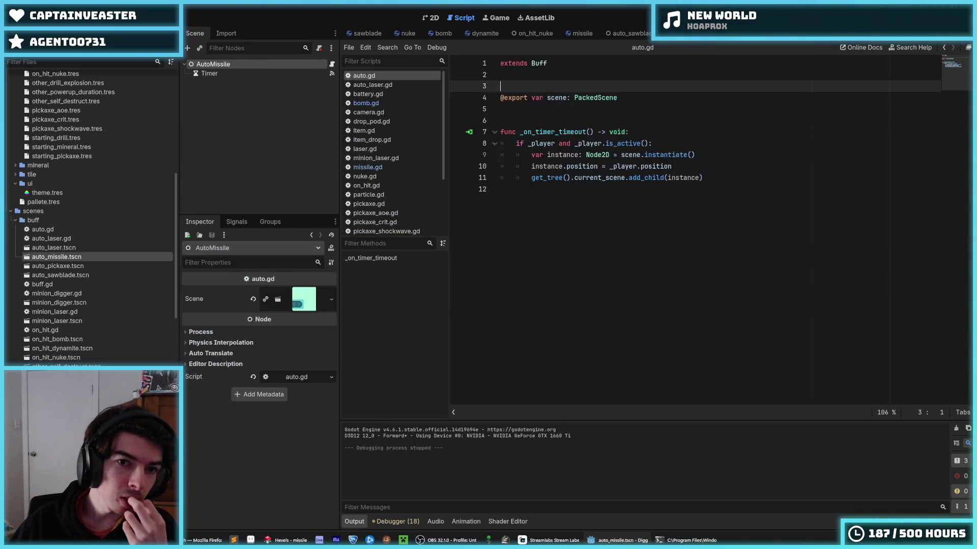
{"action": "left_click", "coordinate": [580, 33]}
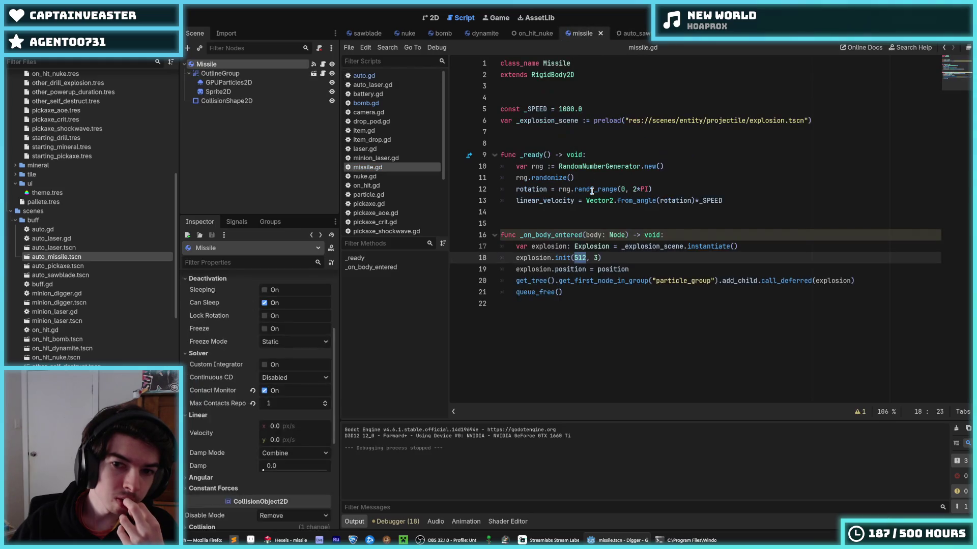
{"action": "type", "text": "48"}
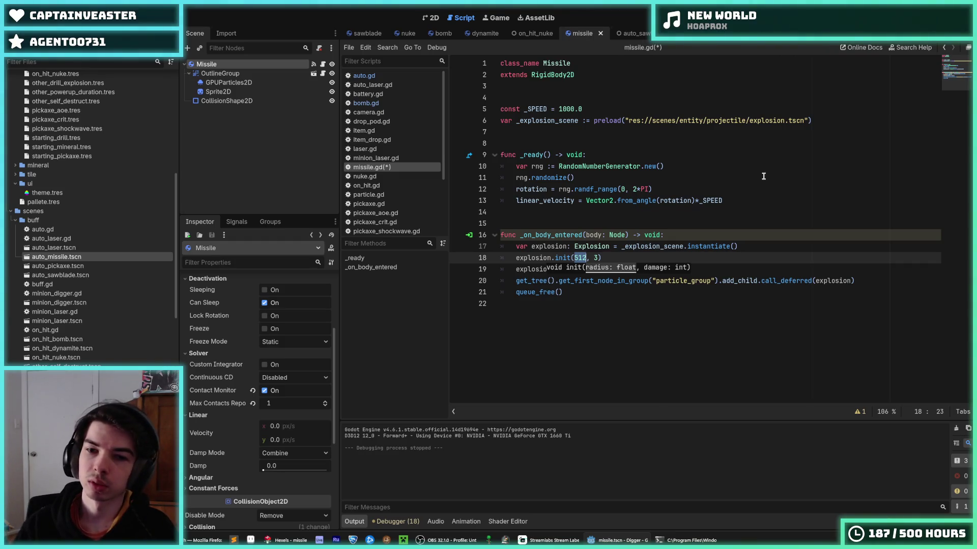
Save missile.gd, run the game to test the smaller explosion, then stop it
{"action": "key", "text": "ctrl+s"}
{"action": "key", "text": "F5"}
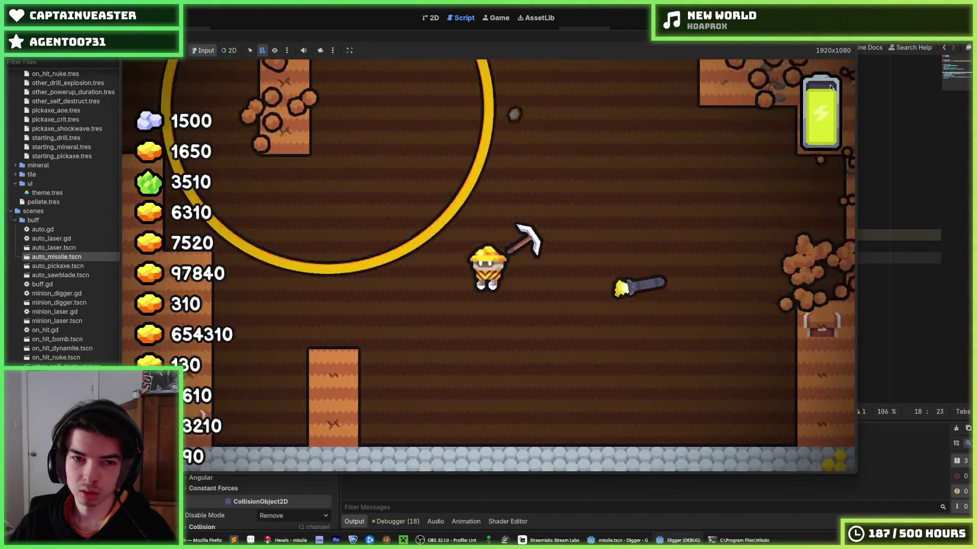
{"action": "key", "text": "F8"}
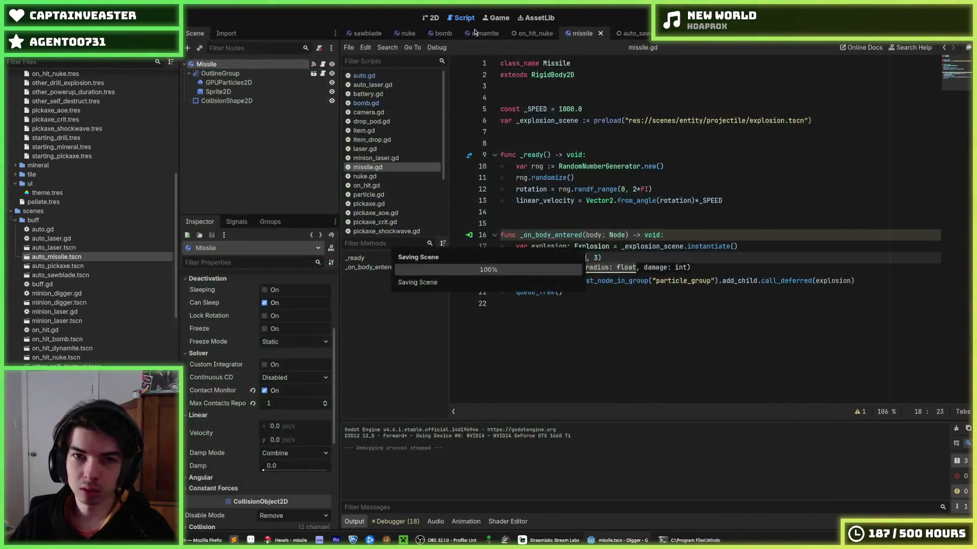
Delete the initial linear_velocity line from the missile's _ready function
{"action": "left_click", "coordinate": [763, 245]}
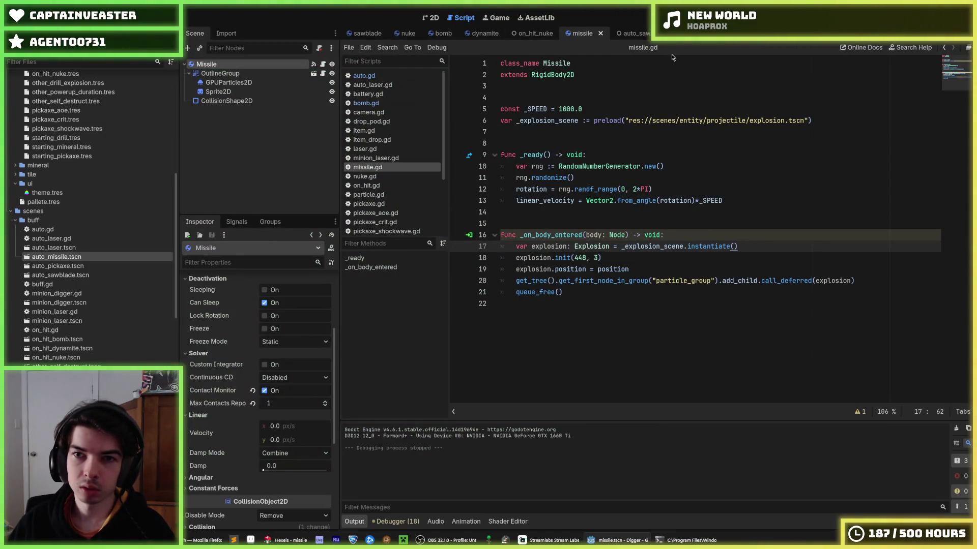
{"action": "left_click", "coordinate": [631, 33]}
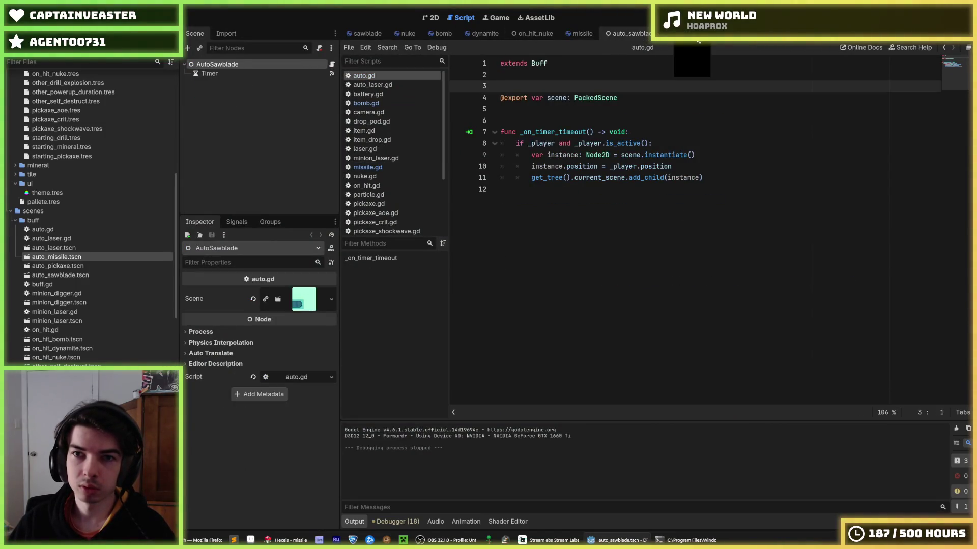
{"action": "key", "text": "ctrl+Tab"}
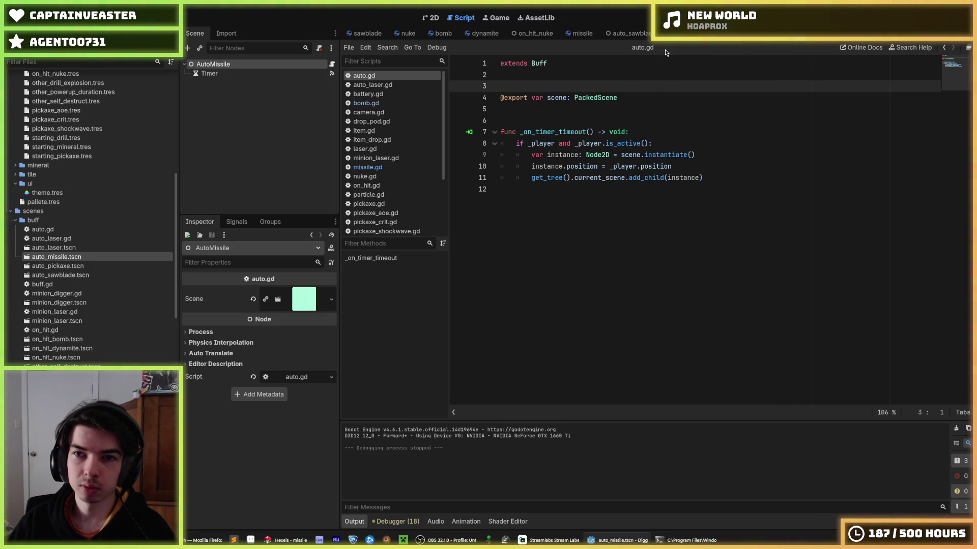
{"action": "left_click", "coordinate": [580, 34]}
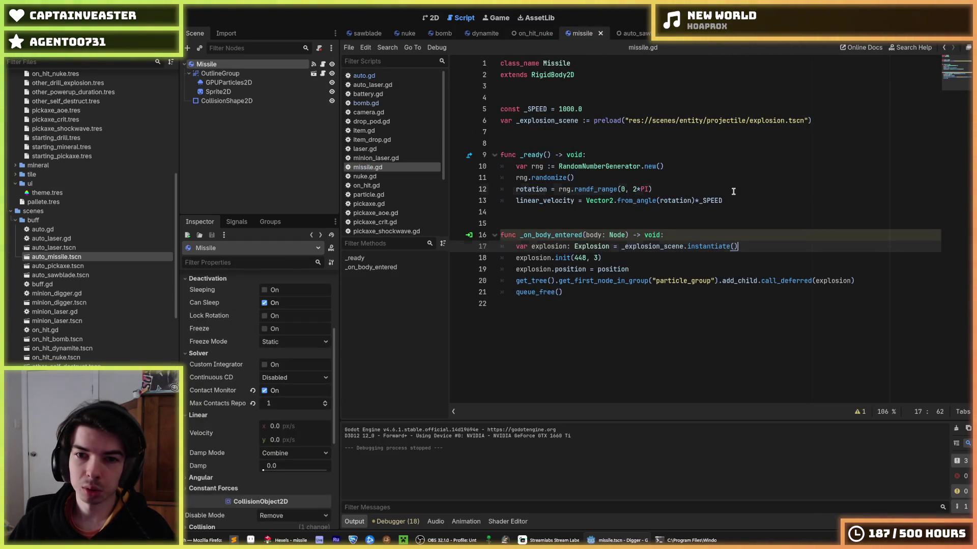
{"action": "left_click", "coordinate": [733, 191]}
{"action": "key", "text": "Down"}
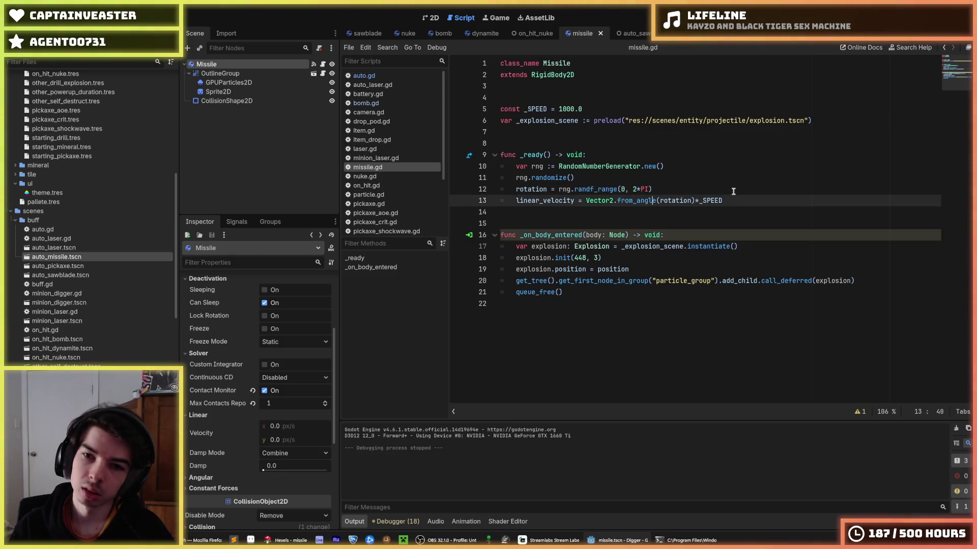
{"action": "key", "text": "shift+Up"}
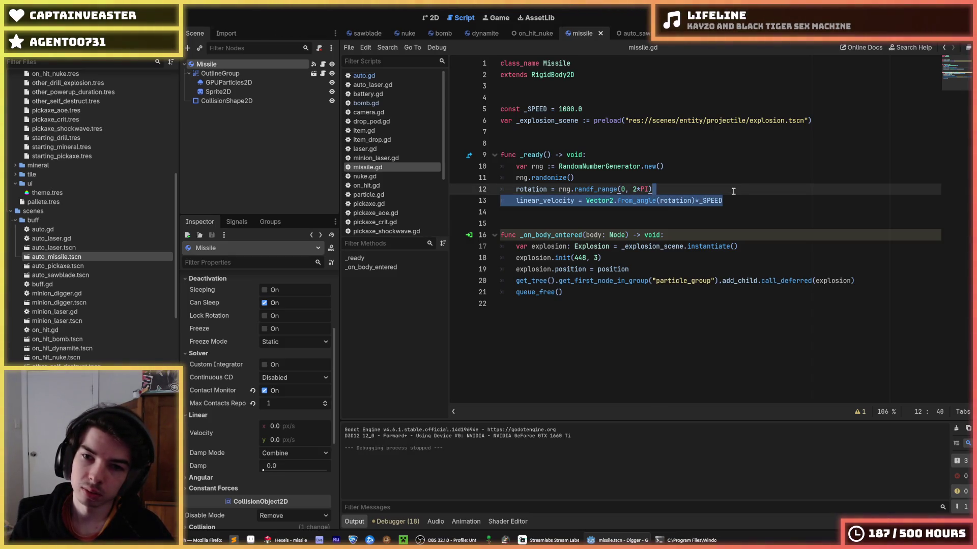
{"action": "key", "text": "BackSpace"}
{"action": "key", "text": "Down"}
{"action": "key", "text": "Down"}
{"action": "key", "text": "Up"}
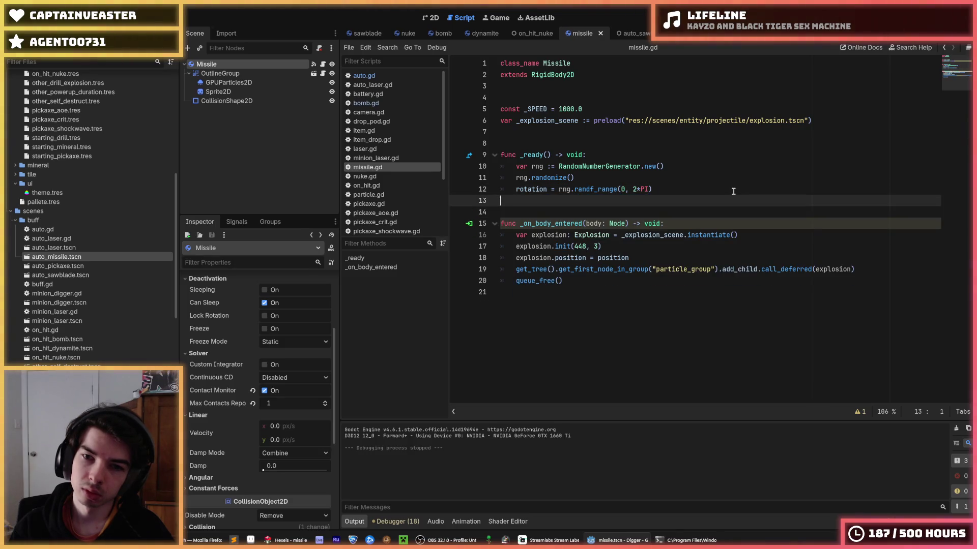
Rename _SPEED to _ACCELERATION and add _physics_process(delta) adding _ACCELERATION to linear_velocity
{"action": "key", "text": "Up"}
{"action": "key", "text": "Up"}
{"action": "key", "text": "Up"}
{"action": "key", "text": "Up"}
{"action": "key", "text": "Up"}
{"action": "key", "text": "Up"}
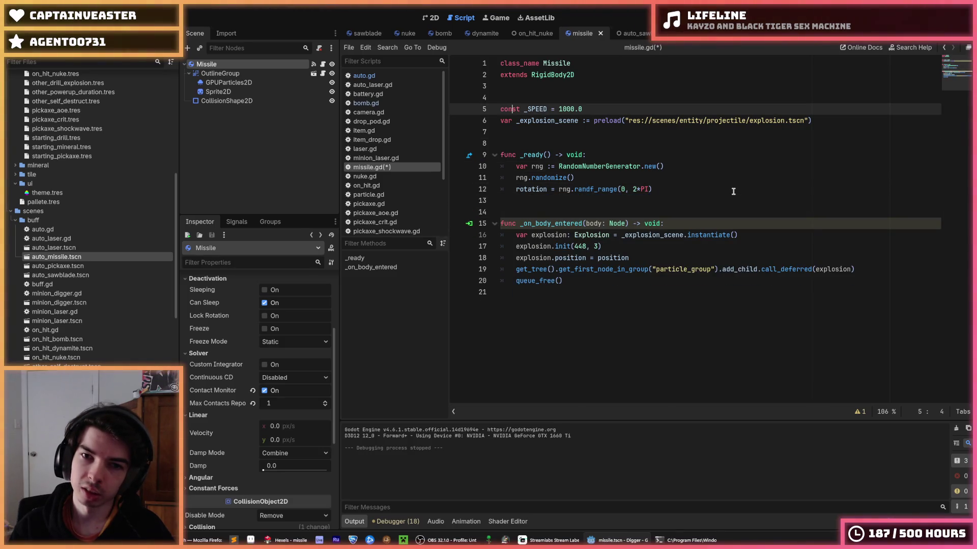
{"action": "type", "text": "ACCELERATI"}
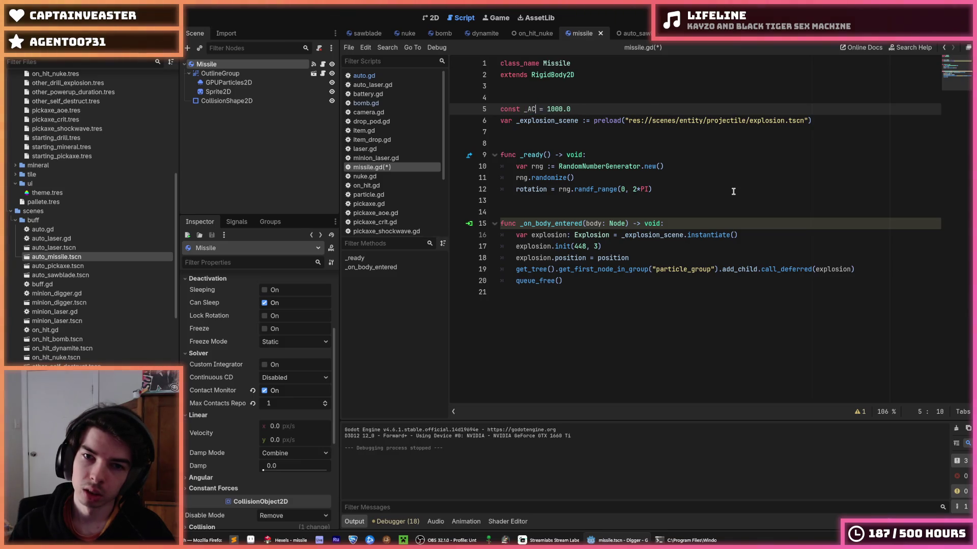
{"action": "key", "text": "Down"}
{"action": "key", "text": "Down"}
{"action": "key", "text": "Down"}
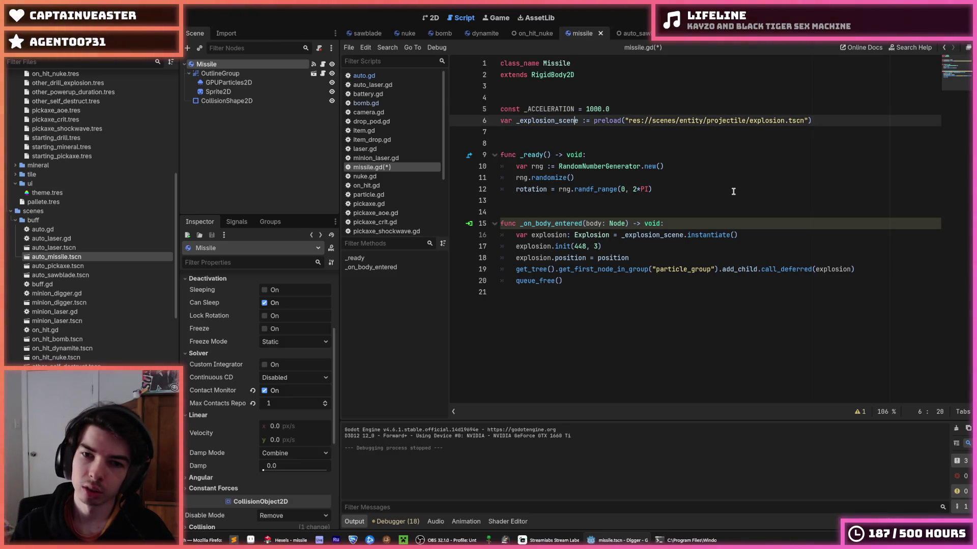
{"action": "key", "text": "Return"}
{"action": "key", "text": "Up"}
{"action": "key", "text": "Return"}
{"action": "key", "text": "Return"}
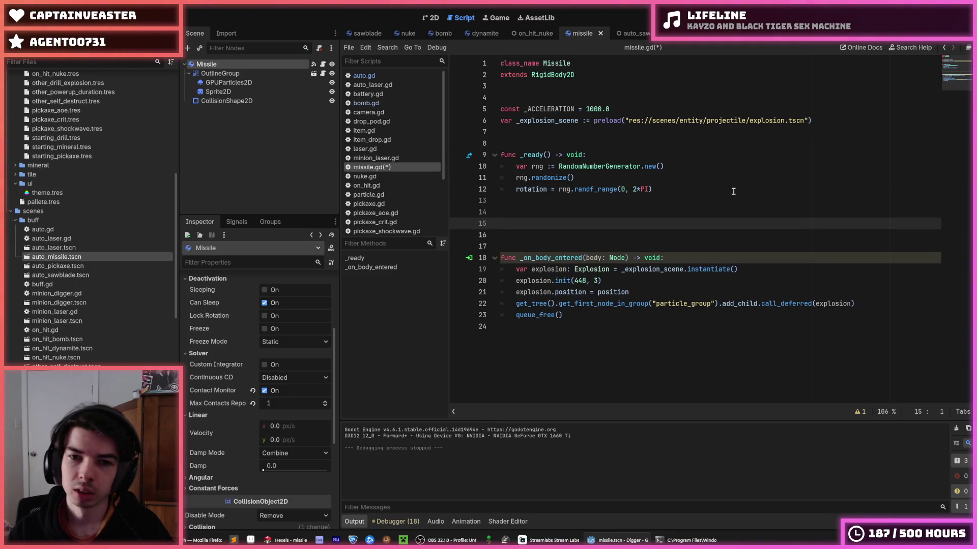
{"action": "type", "text": "func _physis"}
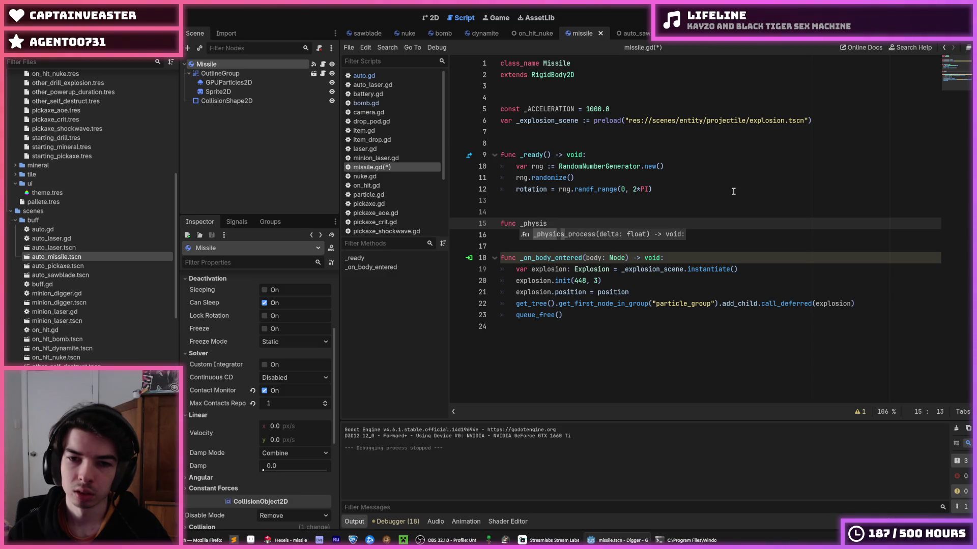
{"action": "key", "text": "Return"}
{"action": "key", "text": "Return"}
{"action": "type", "text": "linear_velocity +="}
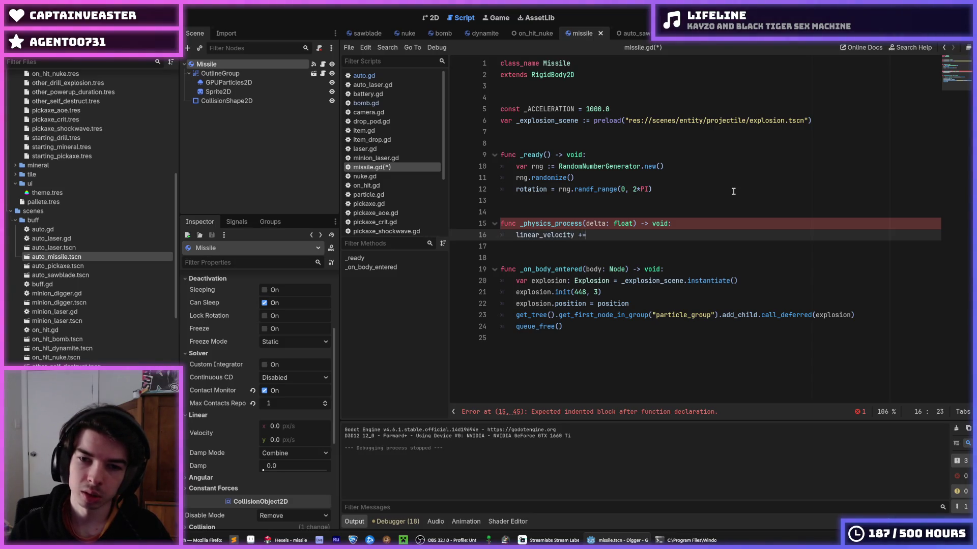
{"action": "type", "text": "_ACCE"}
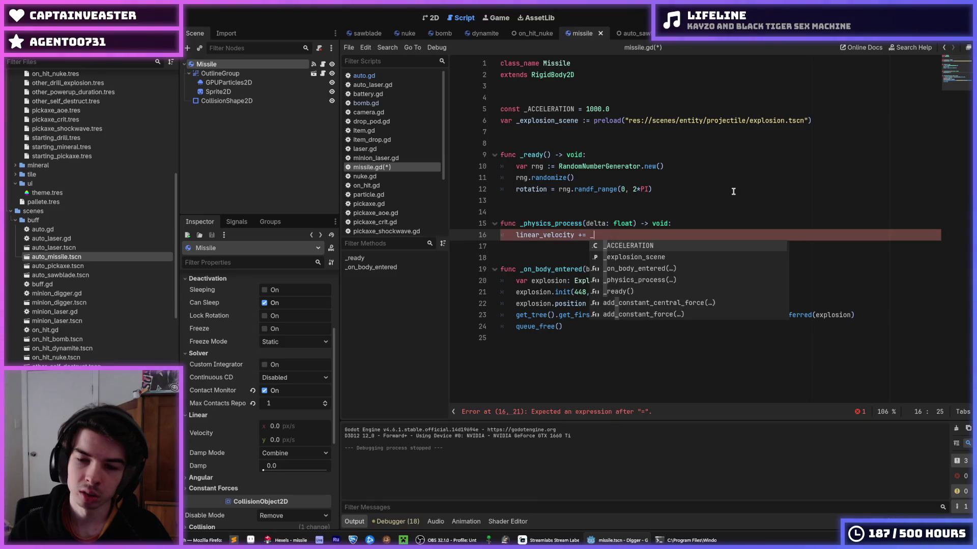
{"action": "type", "text": "LERATION"}
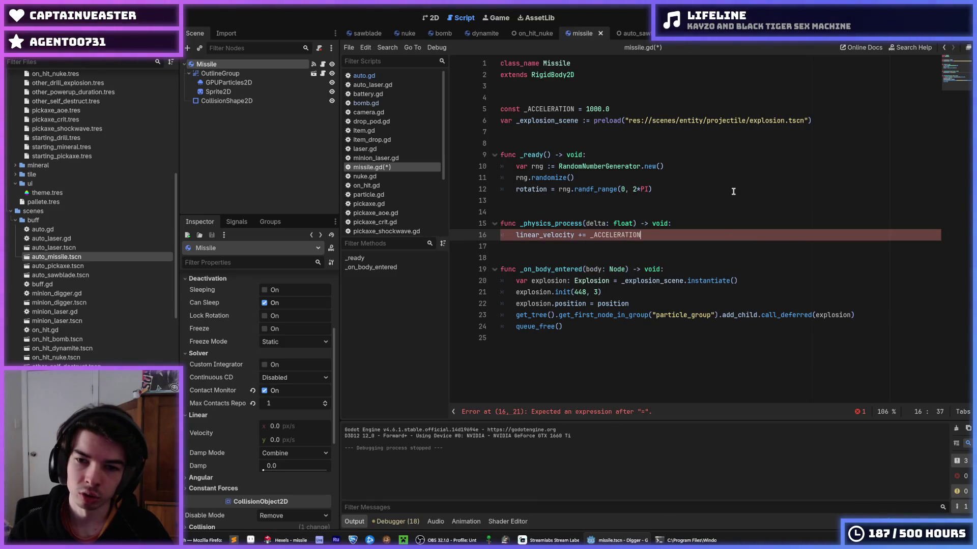